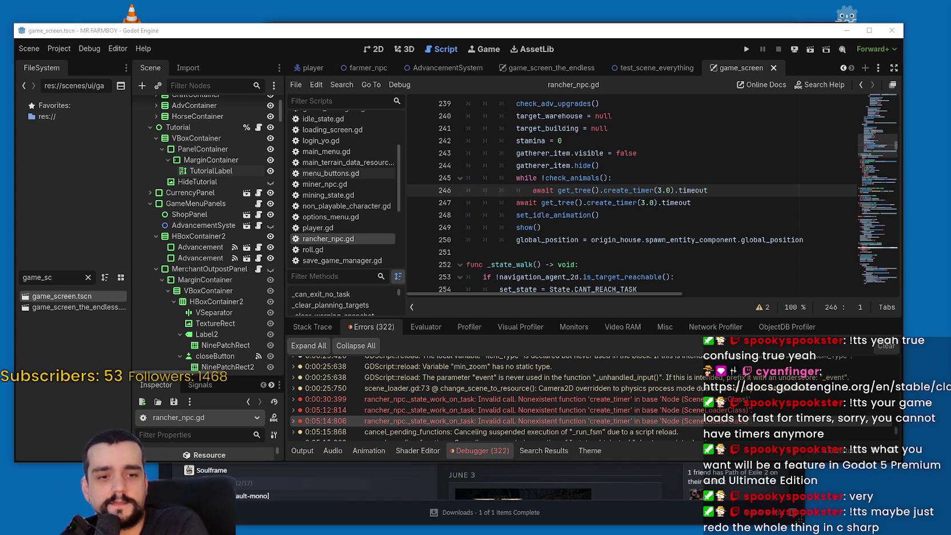
- Bring the browser forward and reload the SteamDB player chart page
key(alt+Tab)
right_click(757, 264)
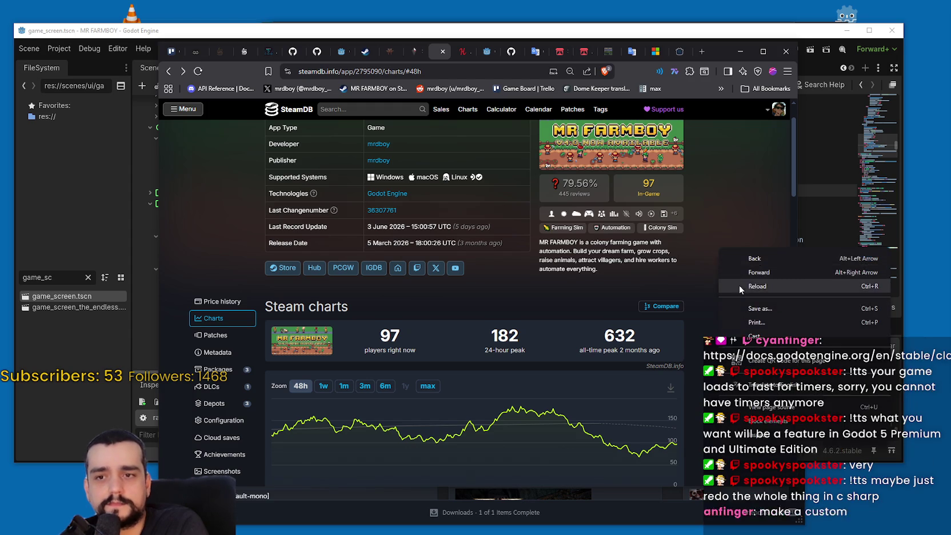
click(739, 282)
- Minimize the browser, put the caret at line 245 of rancher_npc.gd, then return to the browser
click(740, 51)
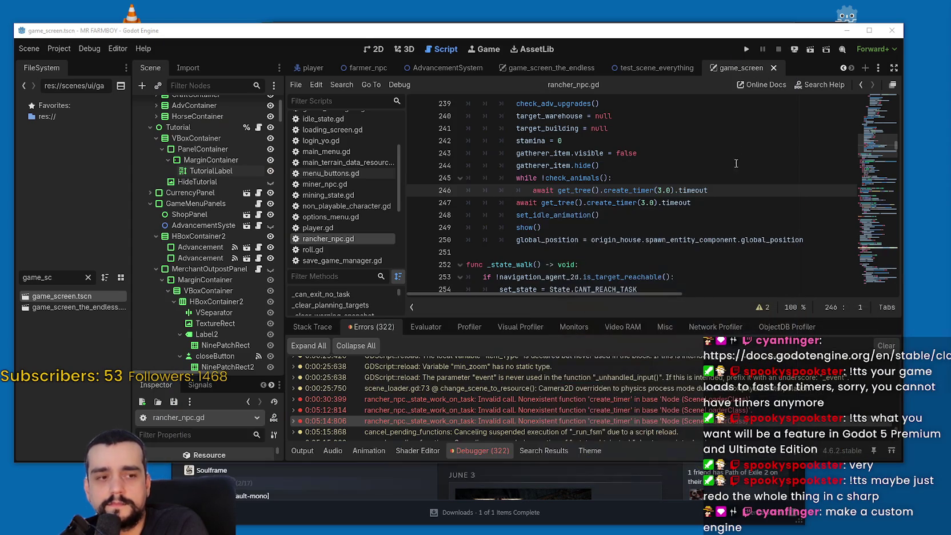
click(734, 178)
scroll(735, 177, up, 1)
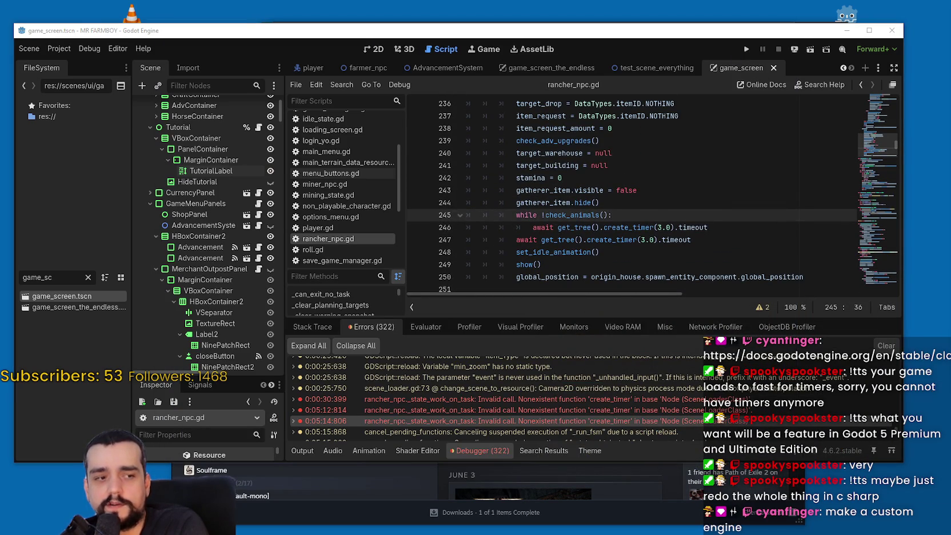
key(alt+Tab)
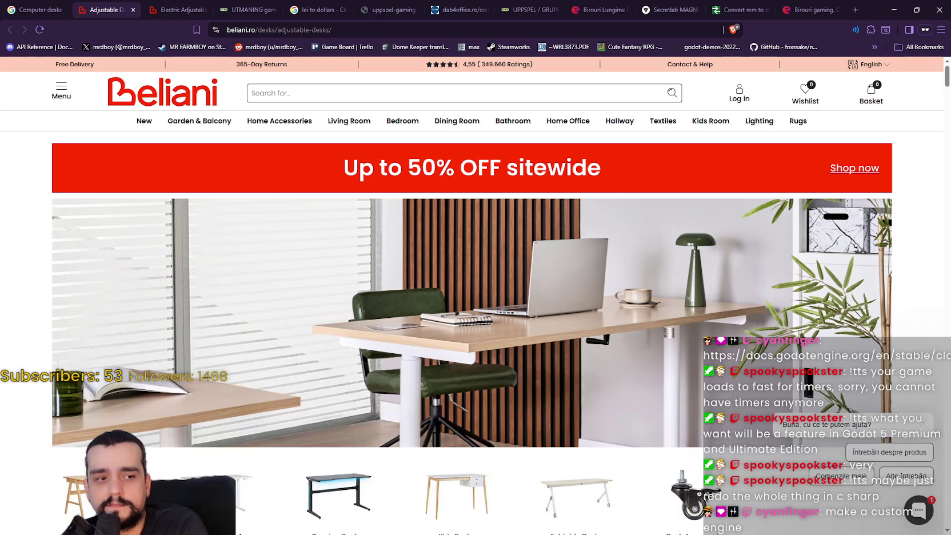
- Switch to the IKEA UTMANING desk tab and view its desk-controls video and room photo
click(252, 9)
click(581, 206)
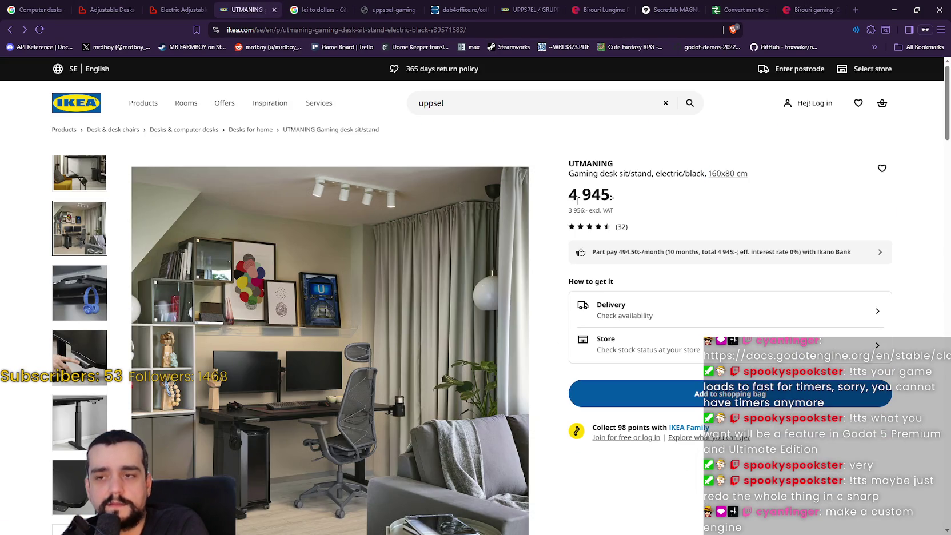
scroll(459, 341, down, 1)
scroll(459, 341, up, 1)
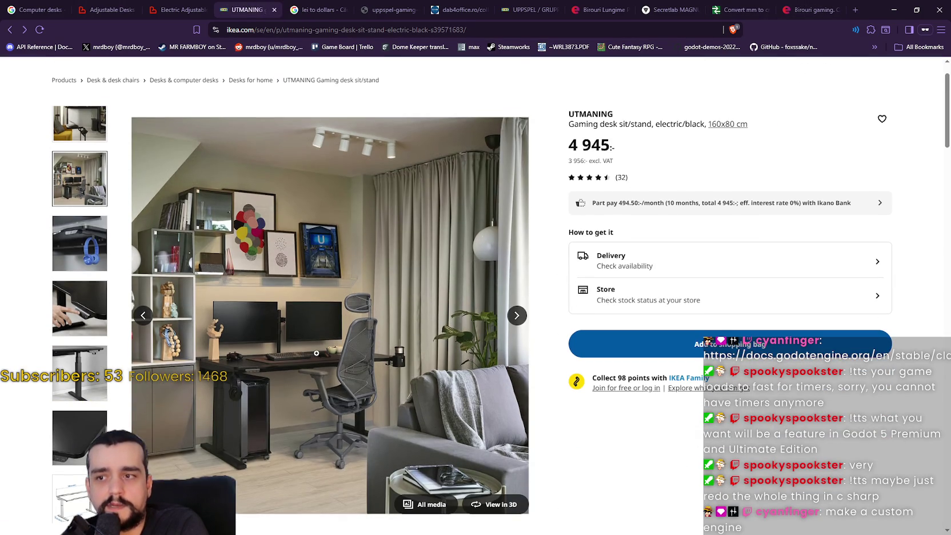
click(79, 309)
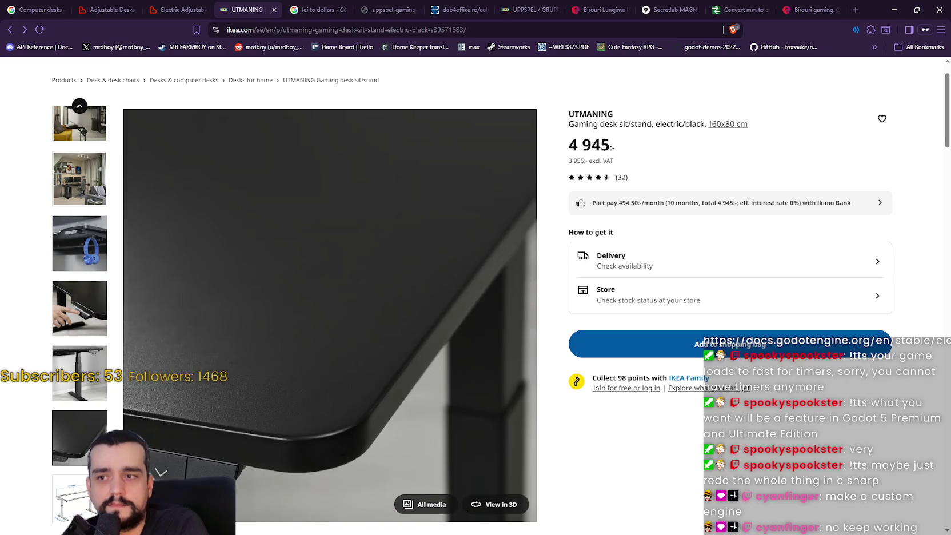
click(71, 130)
- View the UTMANING desk-corner, leg, second room and controls photos, then start a private tab
scroll(68, 140, up, 1)
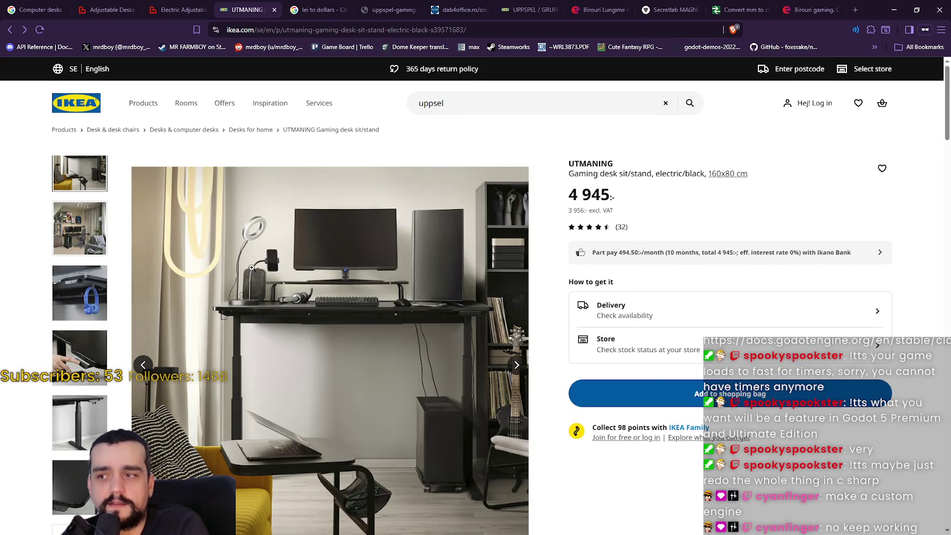
click(80, 472)
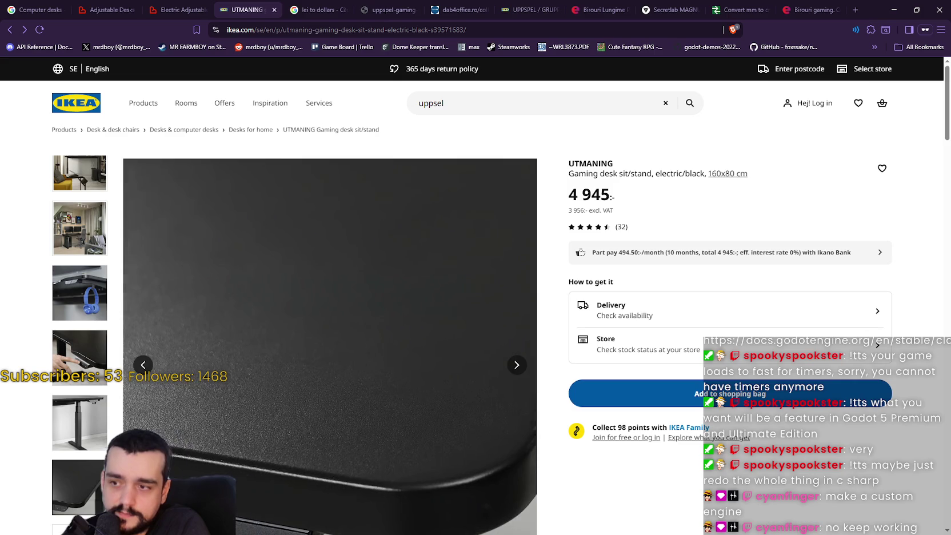
click(79, 423)
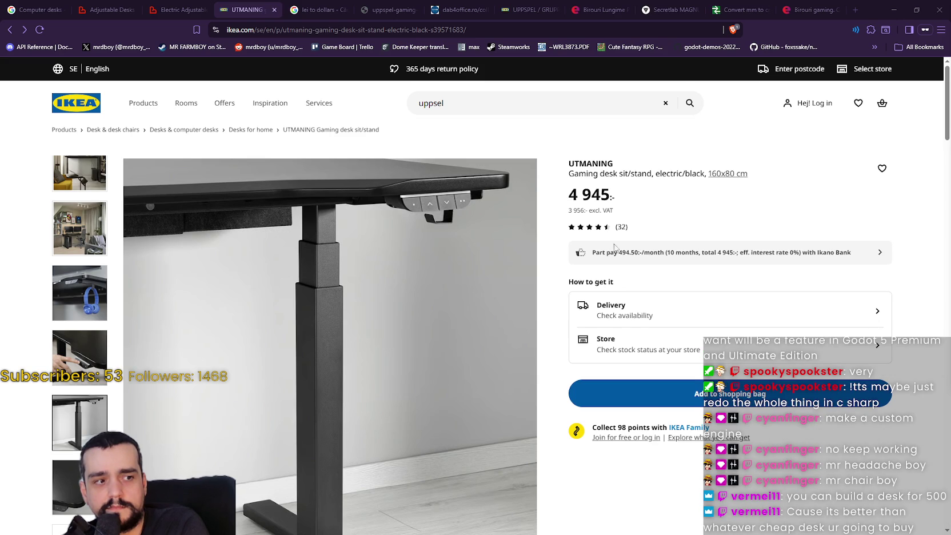
click(86, 220)
click(79, 354)
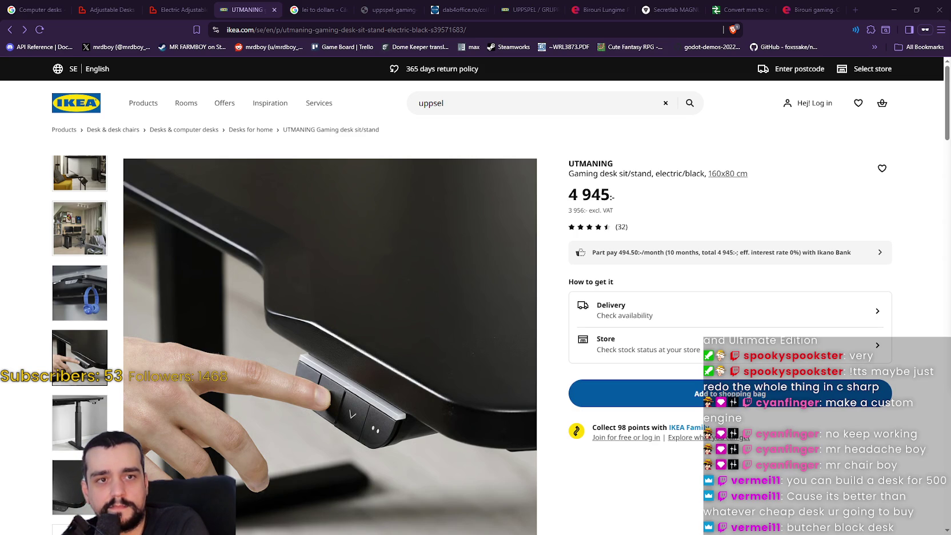
click(851, 12)
- Load the ikea.com/ro UTMANING page and view its room photos and STYRSPEL chair hotspot
text(https://www.ikea.com/ro/ro/p/utmaning-birou-de-gaming-negru-s89571732/)
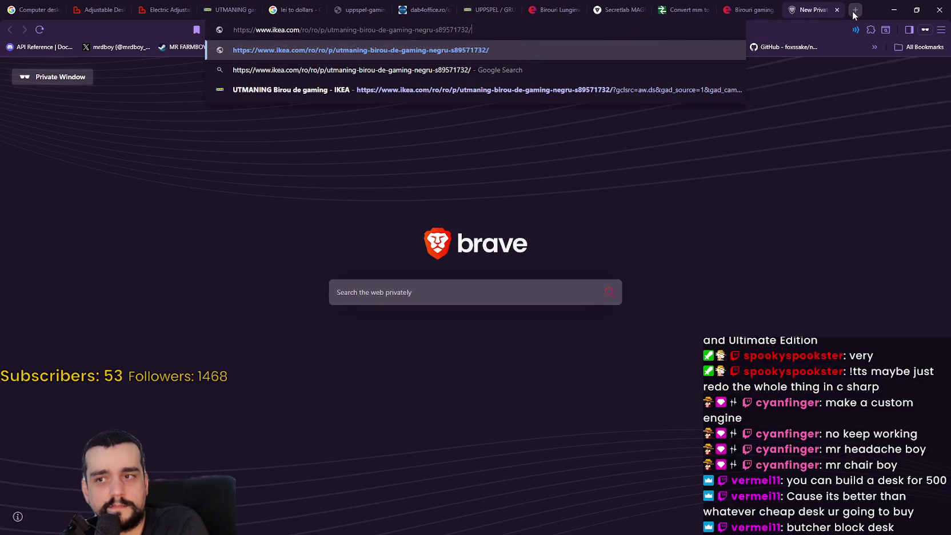
key(Return)
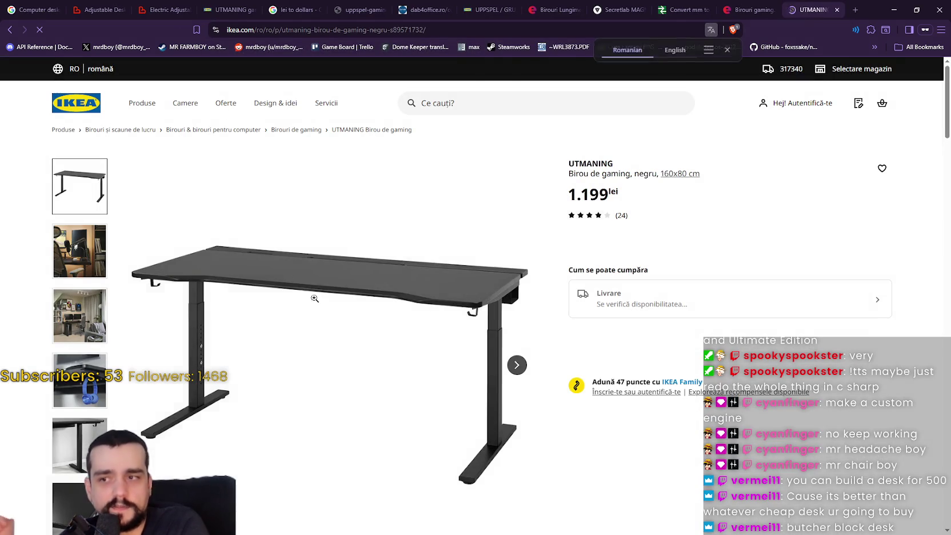
click(286, 270)
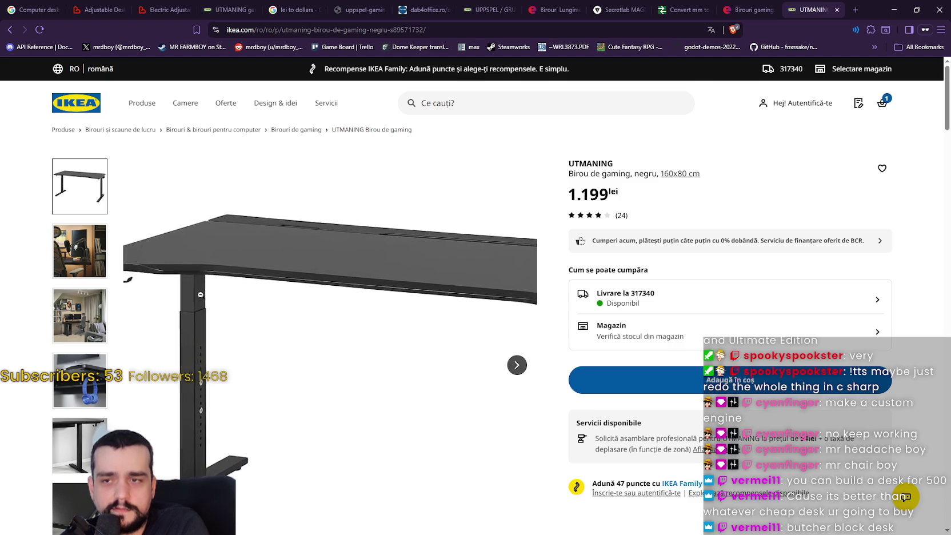
click(71, 257)
click(79, 308)
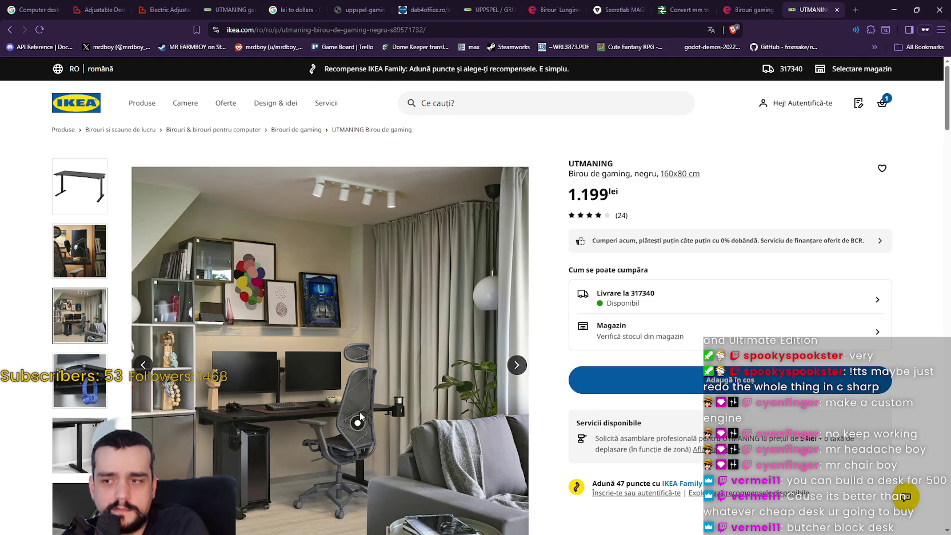
scroll(360, 417, down, 1)
click(358, 374)
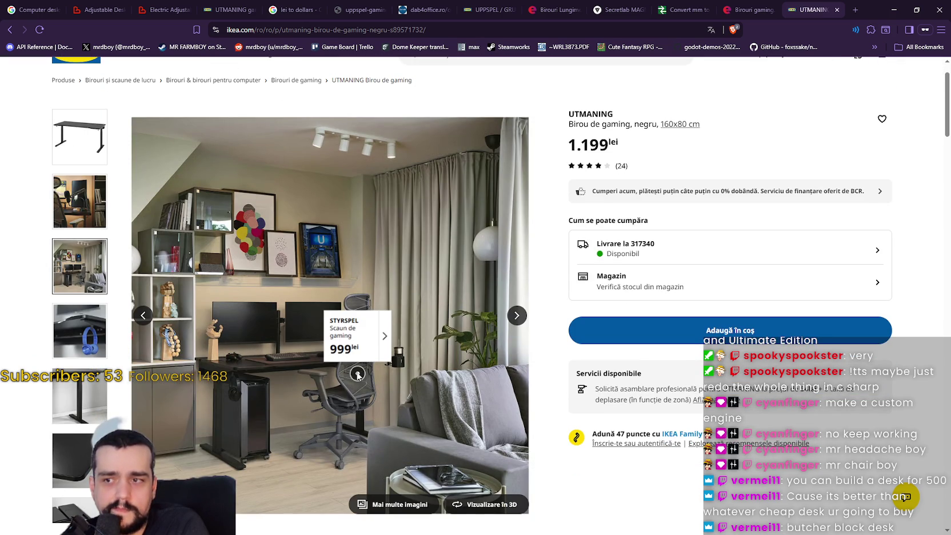
- View the dark close-up and leg photos, then scroll down to the 4.1-star reviews summary
scroll(257, 352, down, 2)
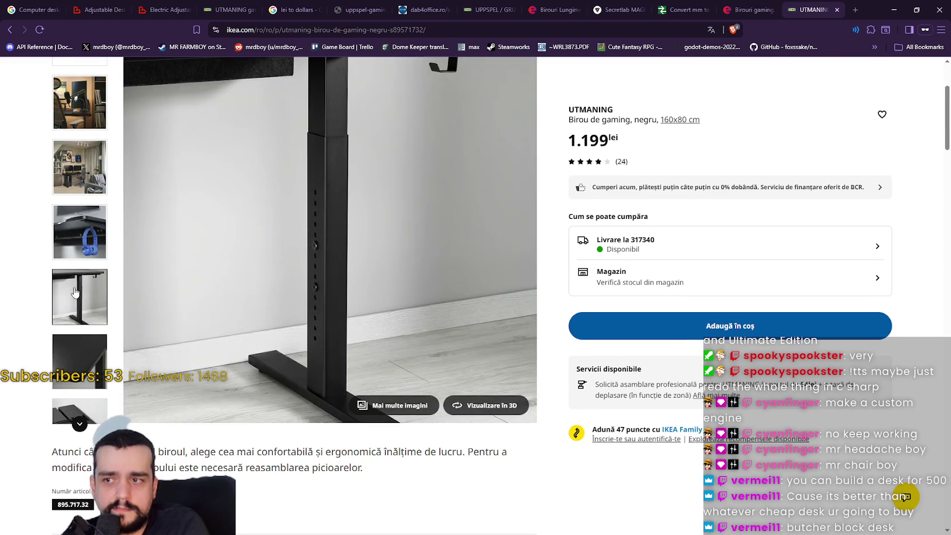
scroll(75, 394, down, 1)
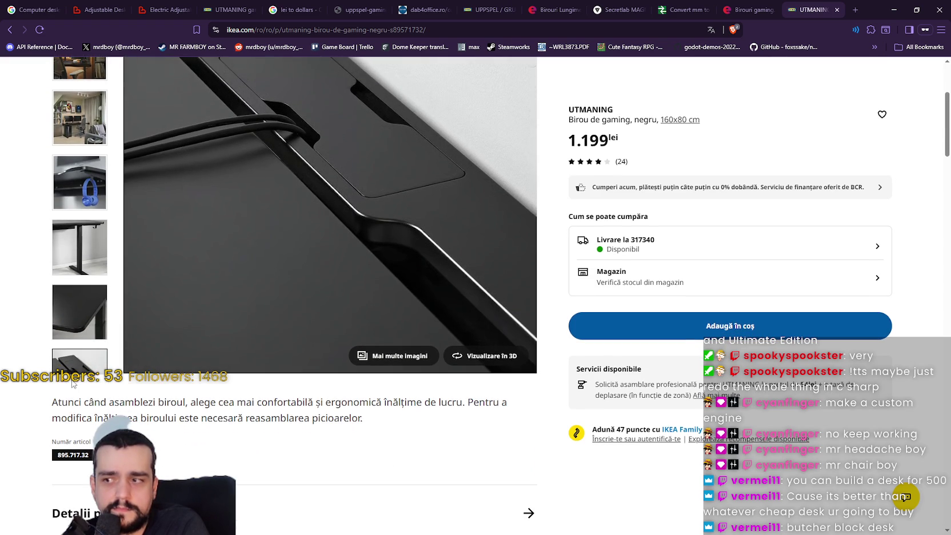
scroll(74, 384, down, 2)
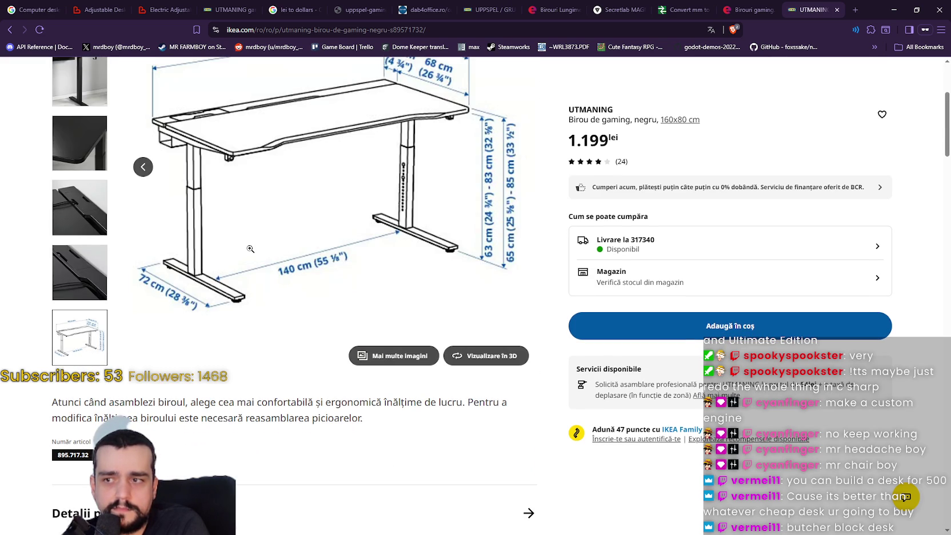
scroll(251, 249, up, 1)
scroll(250, 249, up, 1)
click(92, 242)
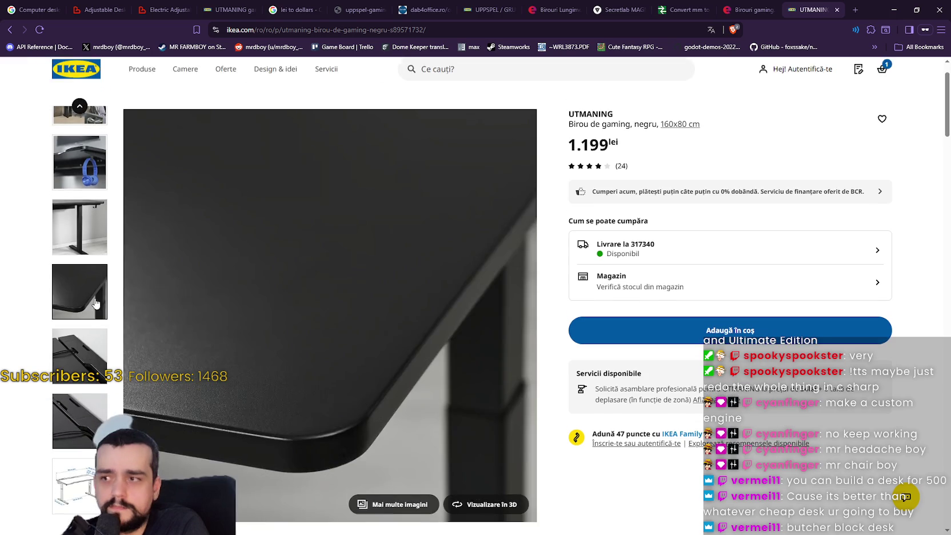
click(91, 188)
scroll(92, 249, up, 2)
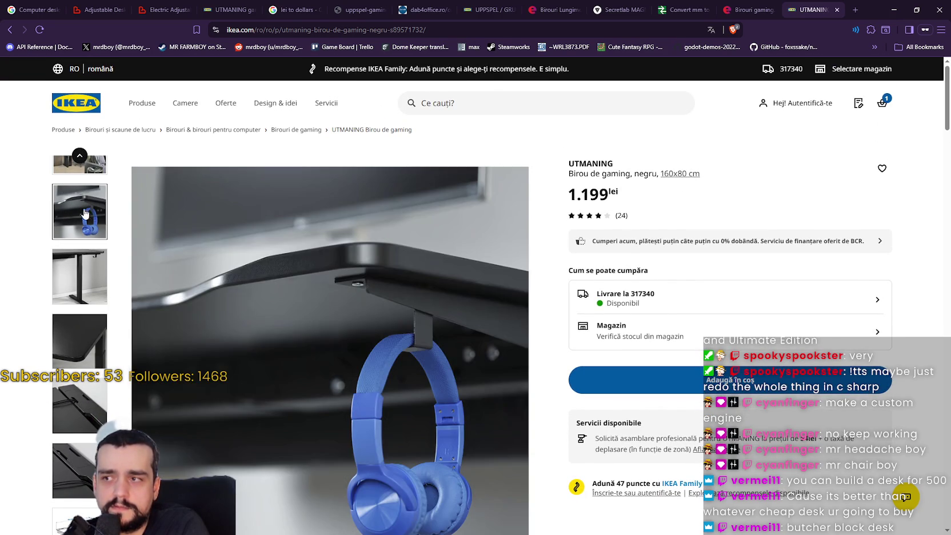
scroll(94, 269, down, 2)
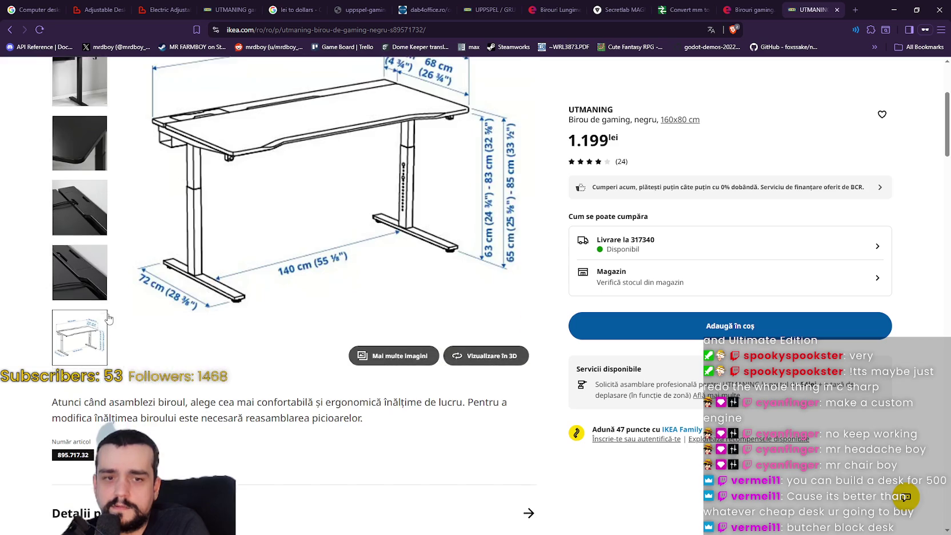
scroll(85, 280, down, 3)
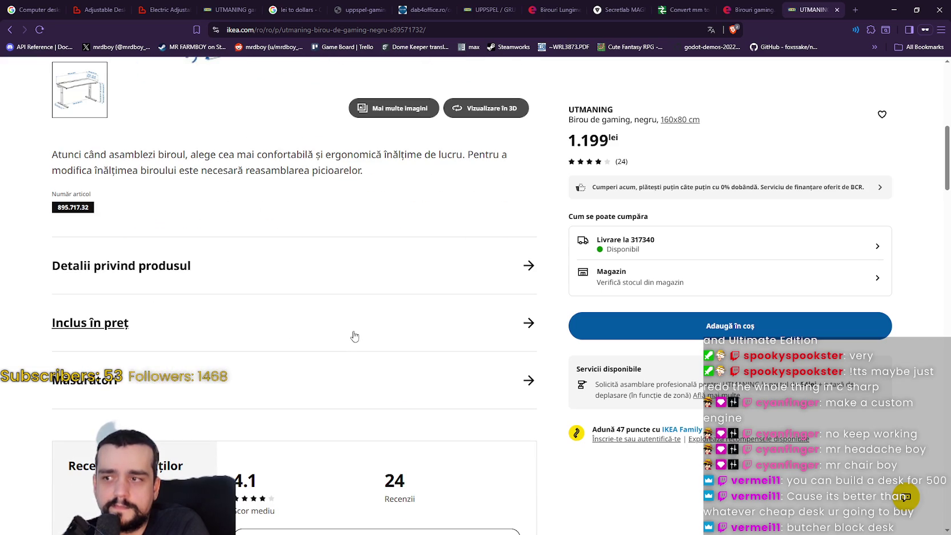
scroll(351, 331, down, 3)
scroll(335, 303, down, 2)
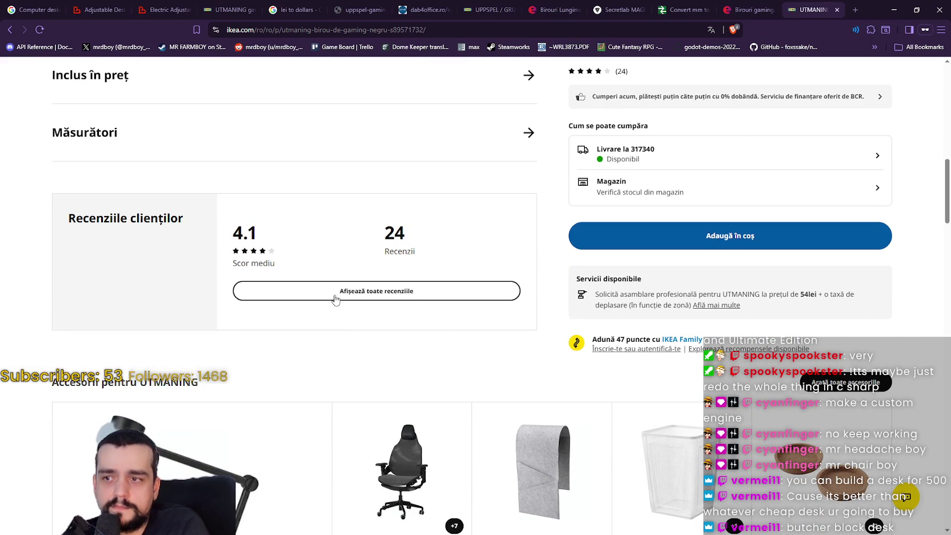
- Open the UTMANING reviews from other countries and select the over-tightened bolts sentence
click(335, 300)
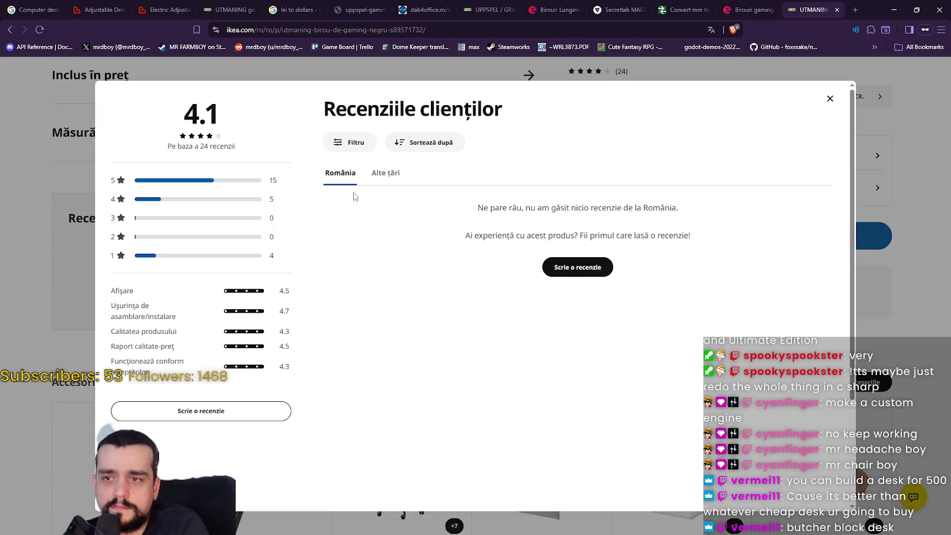
click(382, 175)
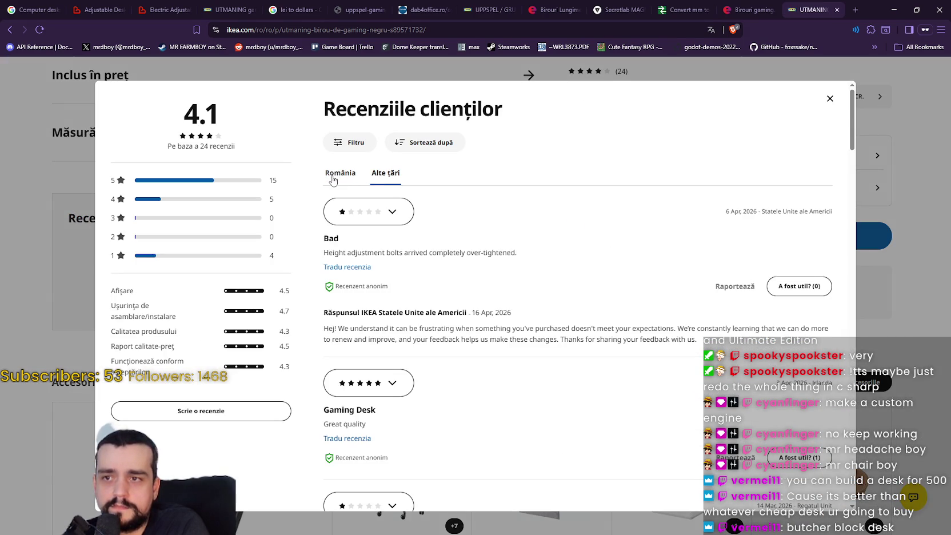
drag(327, 251, 520, 254)
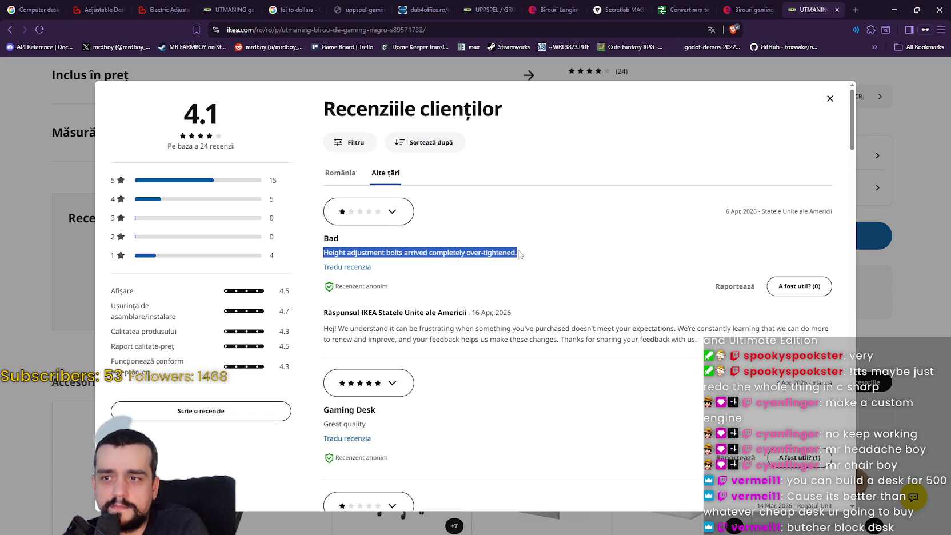
click(338, 357)
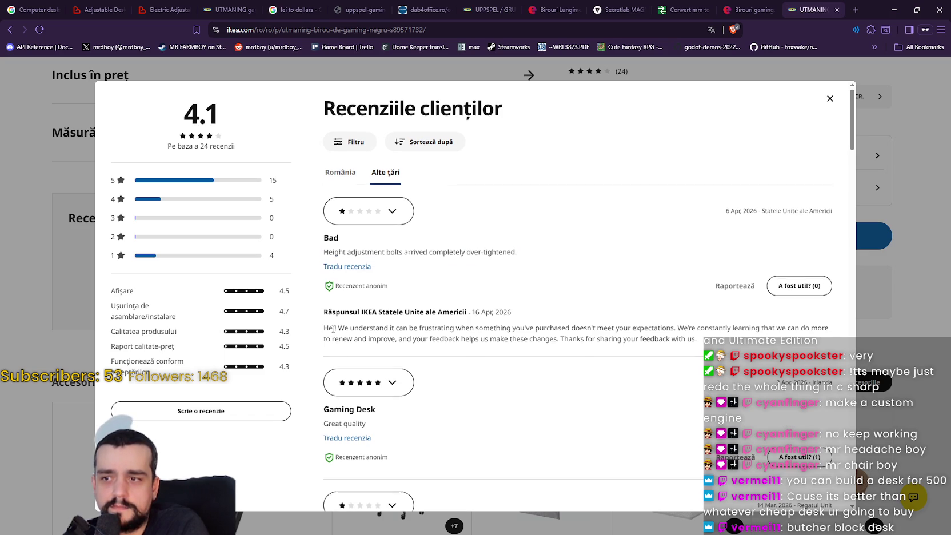
scroll(354, 365, down, 3)
scroll(367, 369, down, 1)
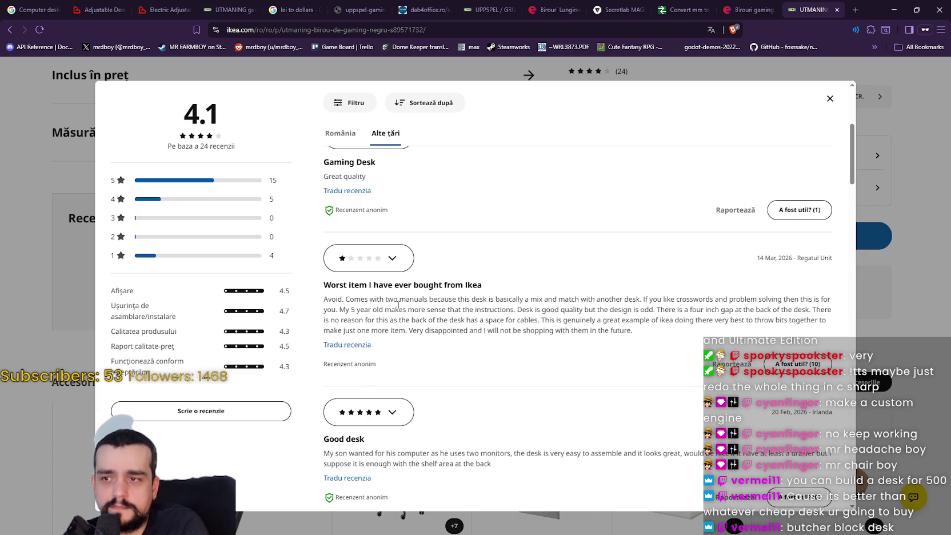
- Read through the Worst item, Manufactured improperly reviews and IKEA's missing-parts reply
mouse_move(538, 297)
mouse_down()
mouse_move(802, 297)
mouse_move(821, 307)
mouse_move(825, 334)
mouse_up()
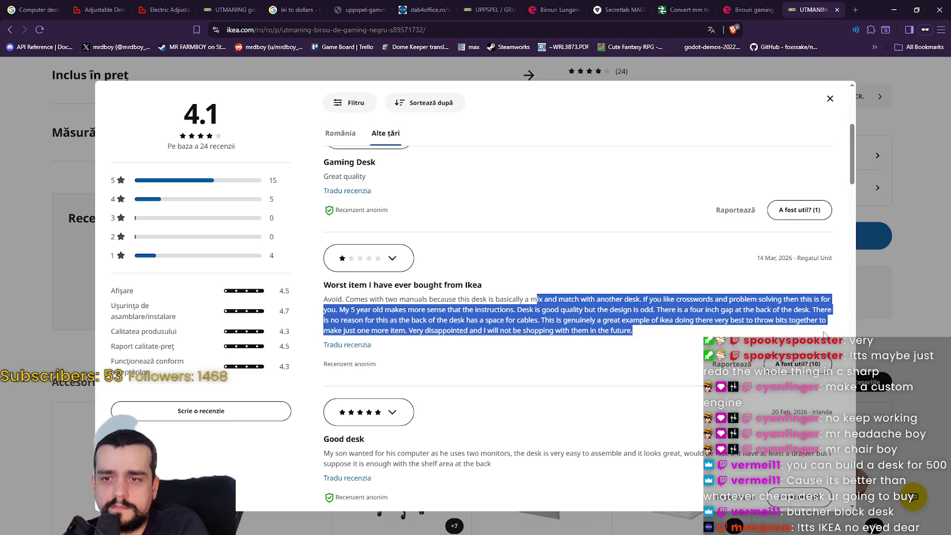
scroll(466, 346, down, 2)
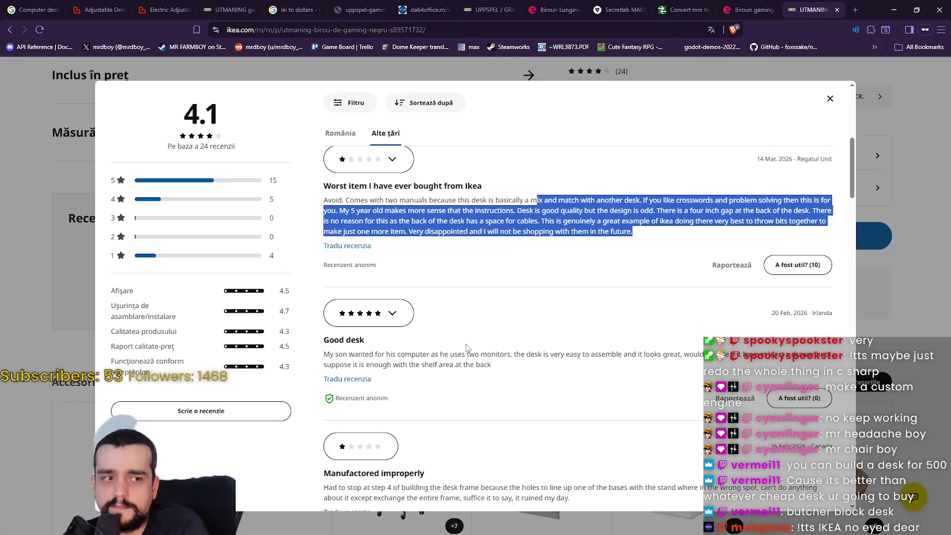
scroll(467, 347, down, 3)
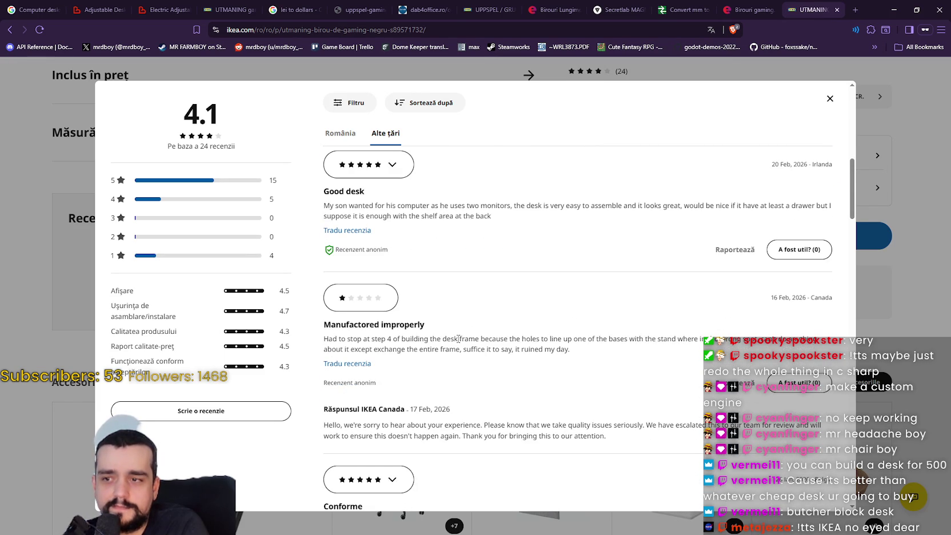
scroll(458, 339, down, 1)
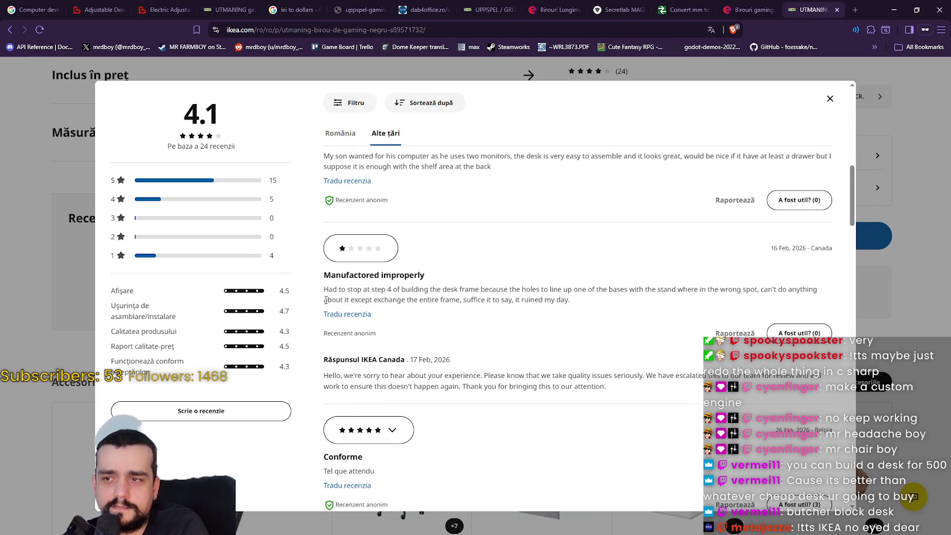
mouse_move(329, 292)
mouse_down()
mouse_move(821, 292)
mouse_move(503, 317)
mouse_move(447, 302)
mouse_up()
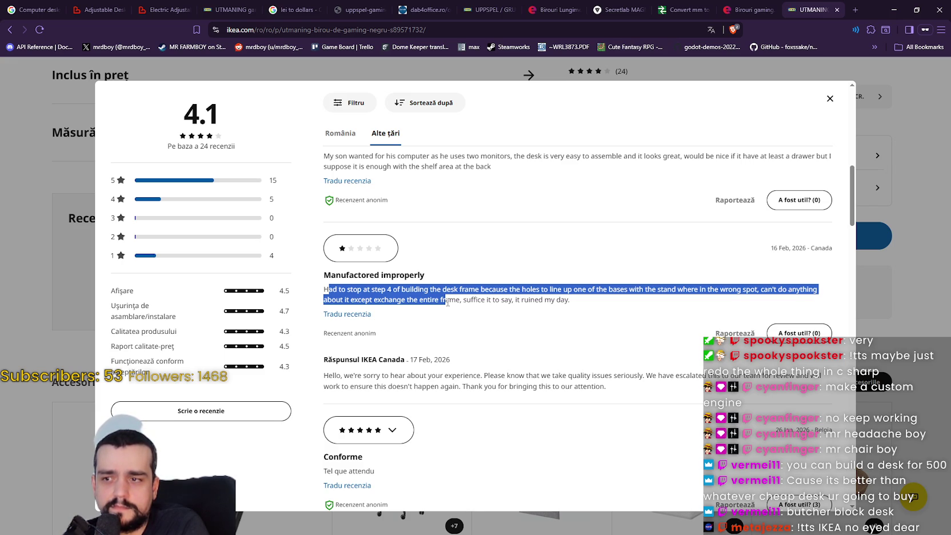
scroll(440, 297, down, 3)
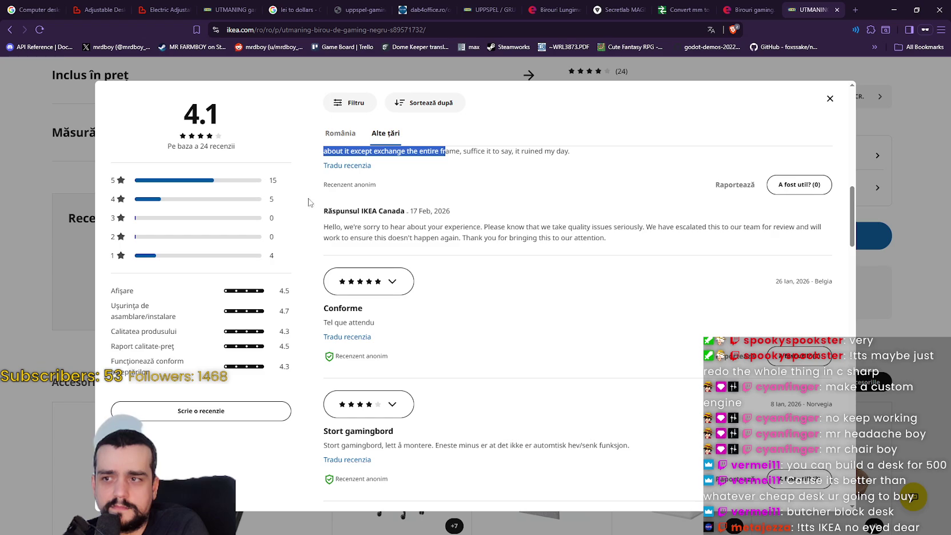
scroll(536, 251, down, 1)
scroll(534, 253, down, 2)
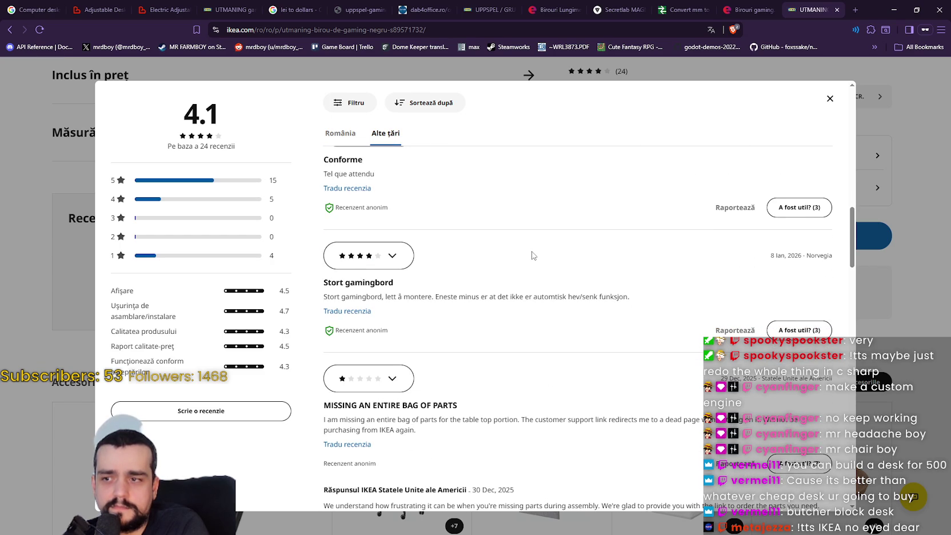
scroll(531, 256, down, 2)
scroll(532, 254, down, 3)
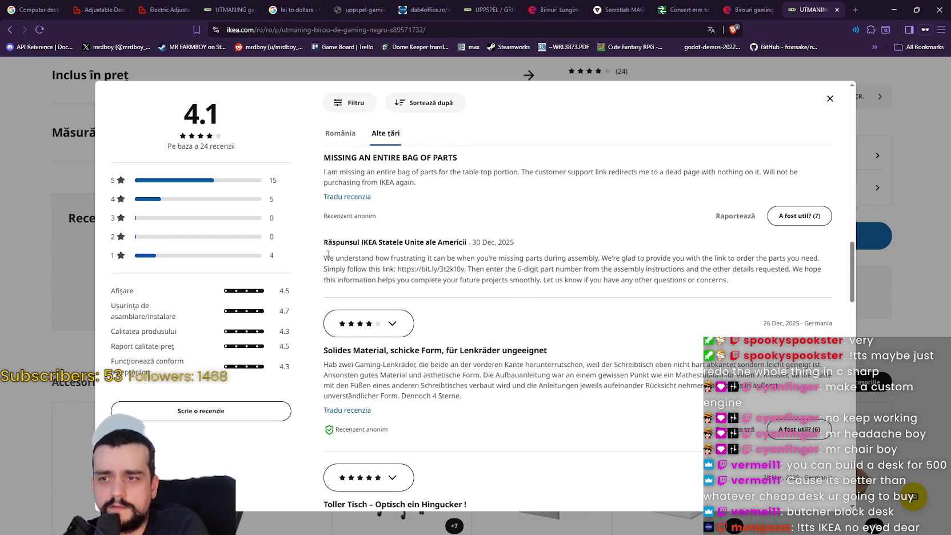
drag(324, 258, 612, 260)
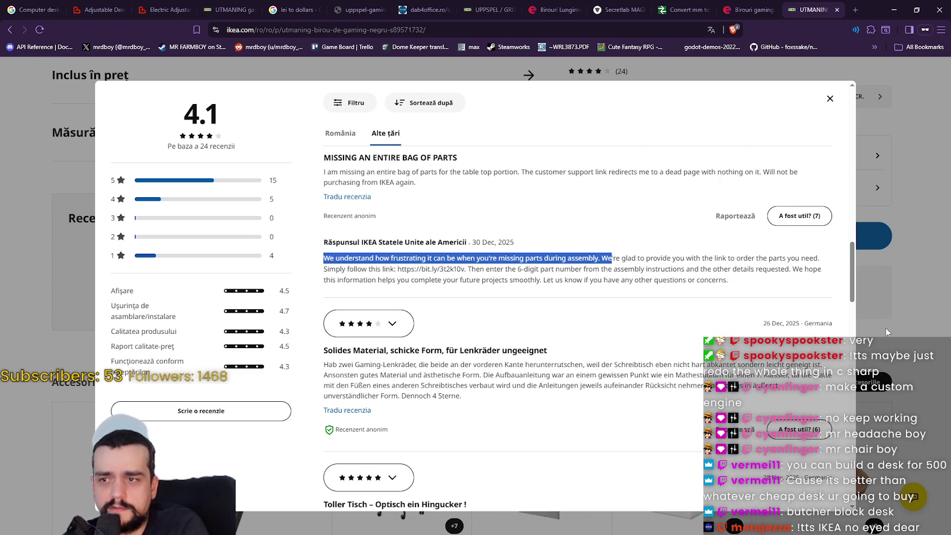
- Close the reviews window and show the desk photo with blue headphones
scroll(859, 310, down, 3)
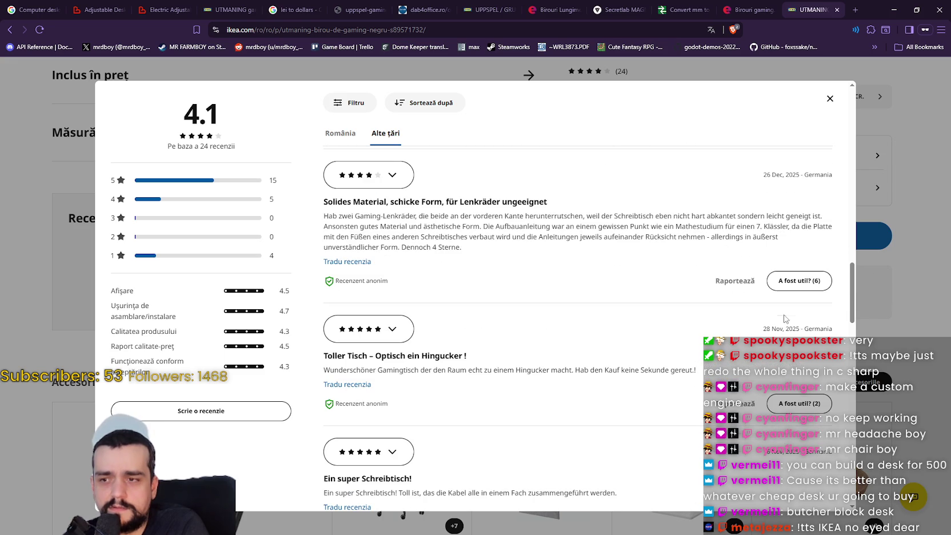
click(901, 280)
scroll(425, 363, down, 1)
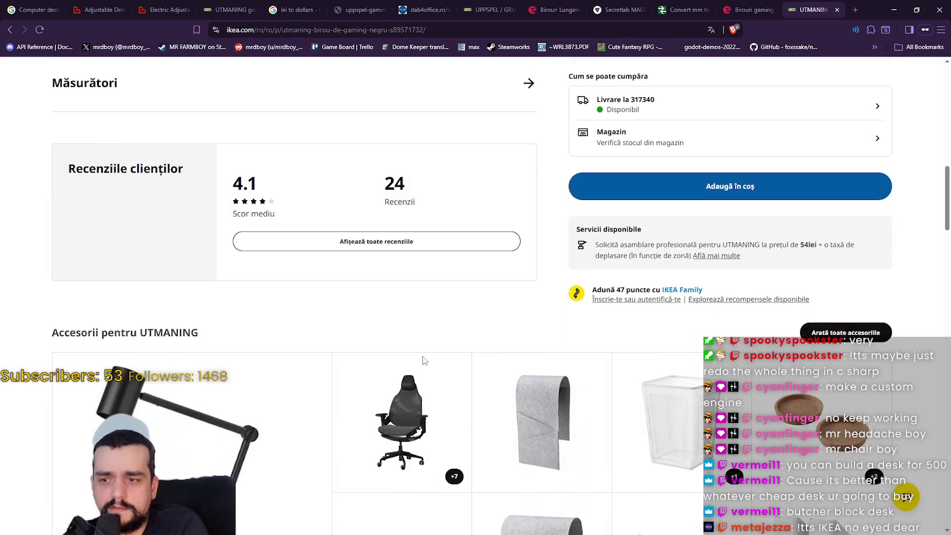
scroll(418, 365, up, 10)
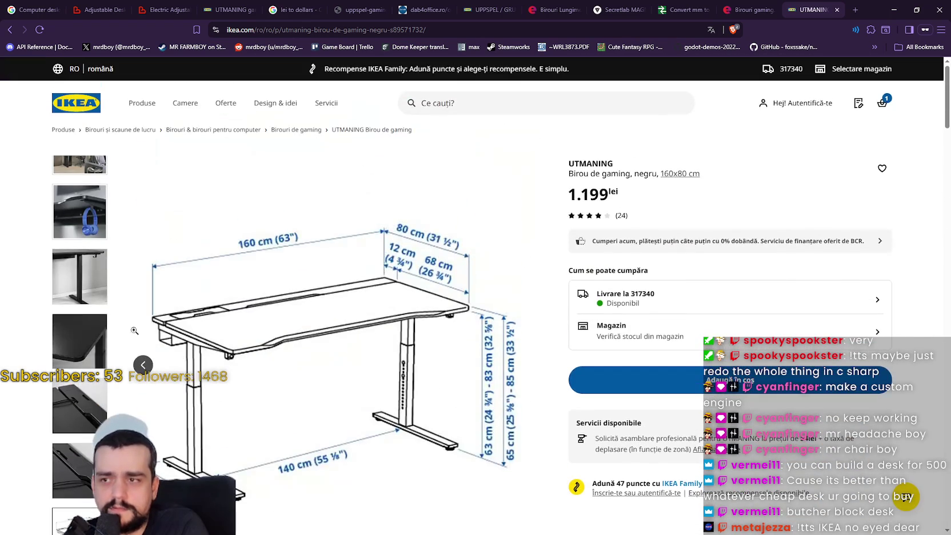
click(88, 213)
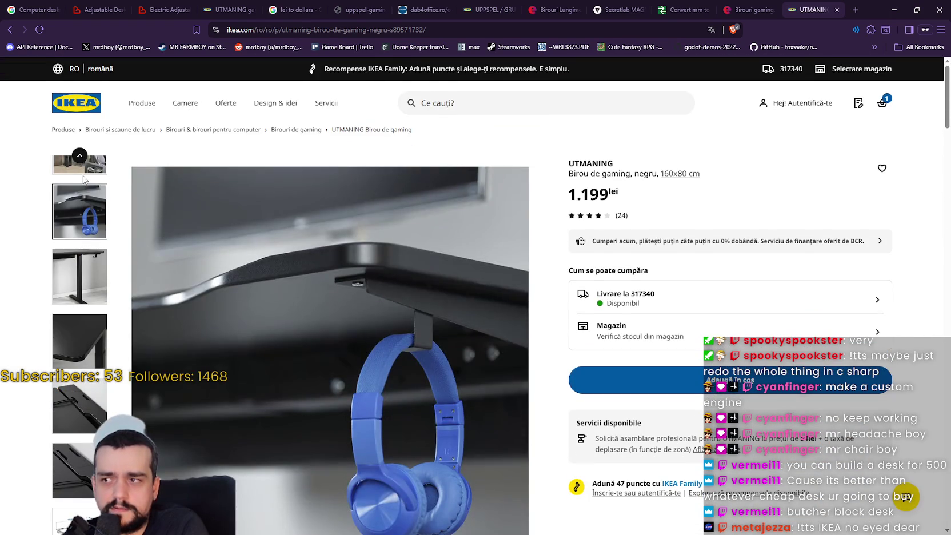
- View the Romanian UTMANING room photo and the plain desk product photo
click(80, 166)
scroll(80, 165, up, 3)
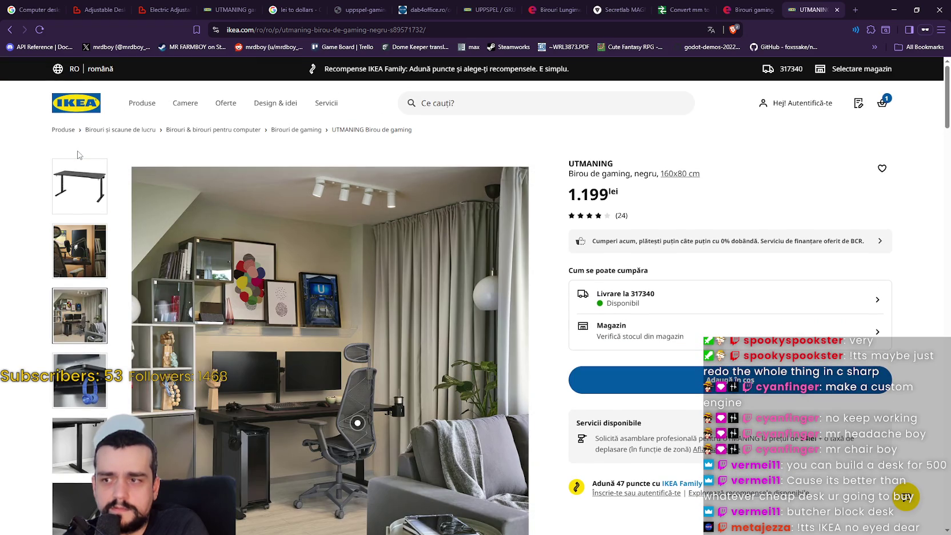
click(77, 203)
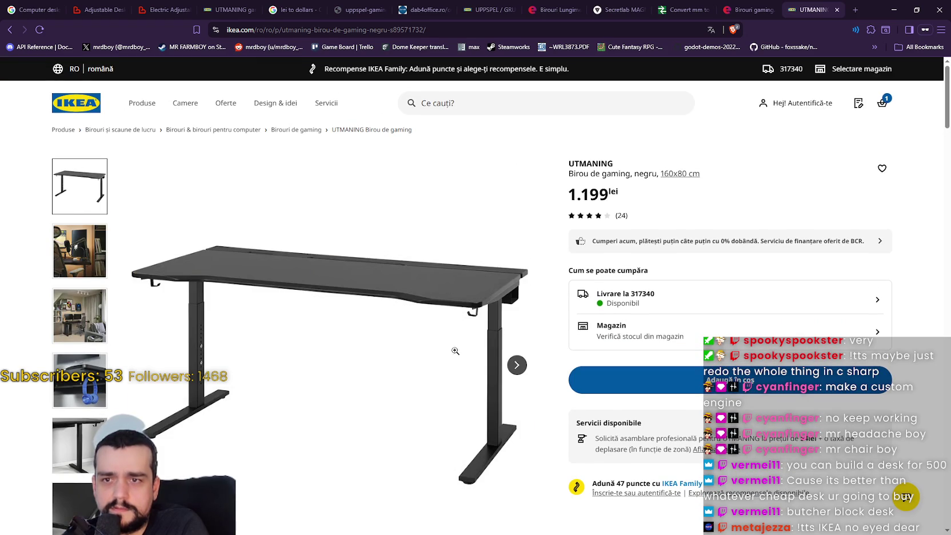
scroll(460, 372, down, 6)
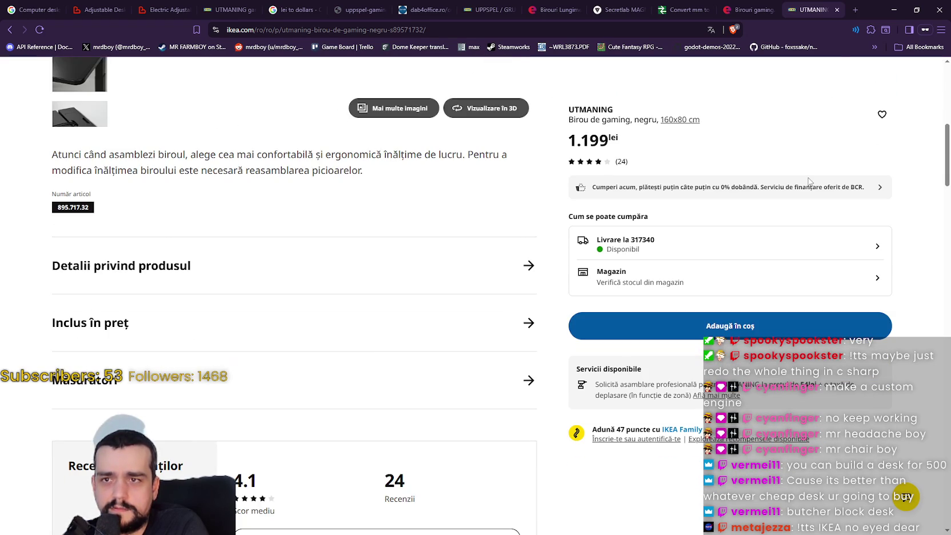
- Close the Romanian tab and scroll the Swedish UTMANING page to its 4.5-star customer reviews
click(837, 10)
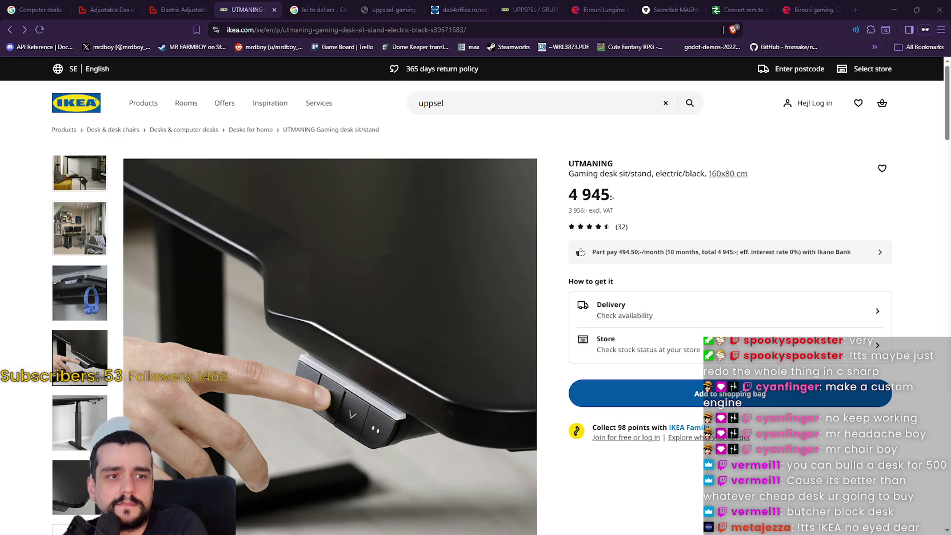
scroll(600, 282, down, 6)
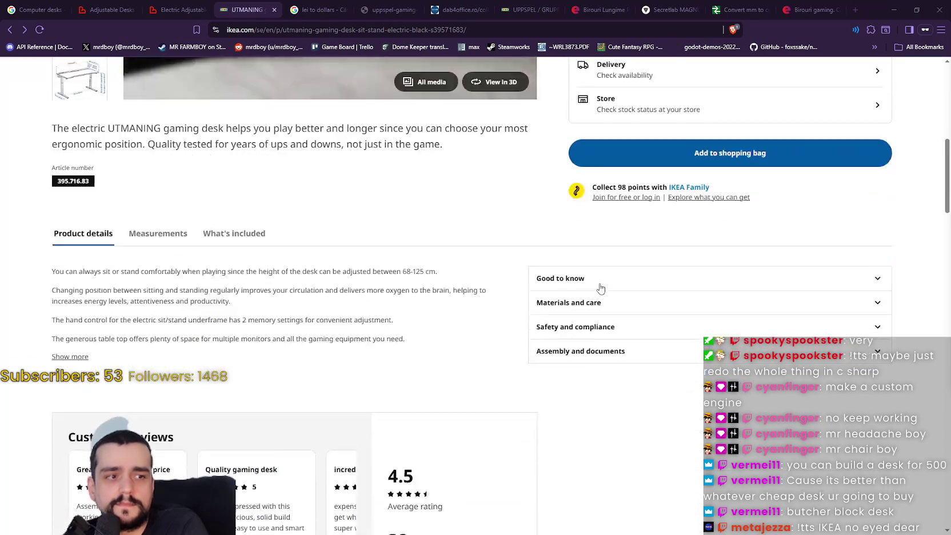
scroll(581, 328, up, 3)
scroll(581, 327, up, 3)
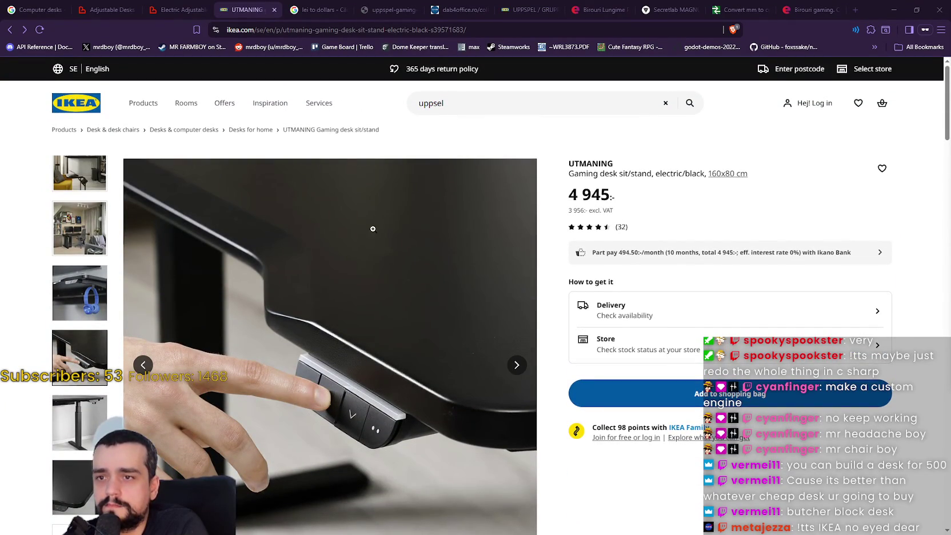
scroll(529, 371, down, 1)
scroll(529, 371, down, 8)
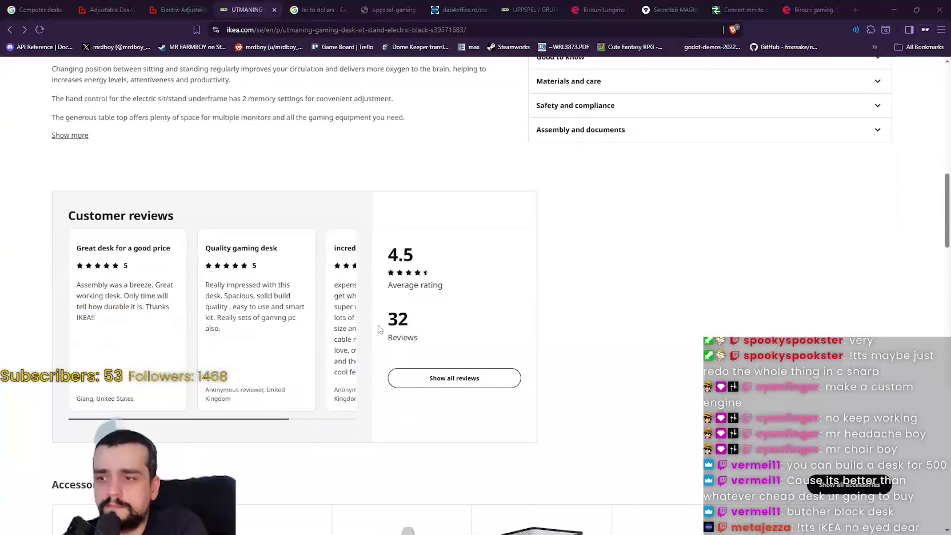
- Open all Swedish UTMANING reviews, translate the first two into English, then close the list
click(472, 386)
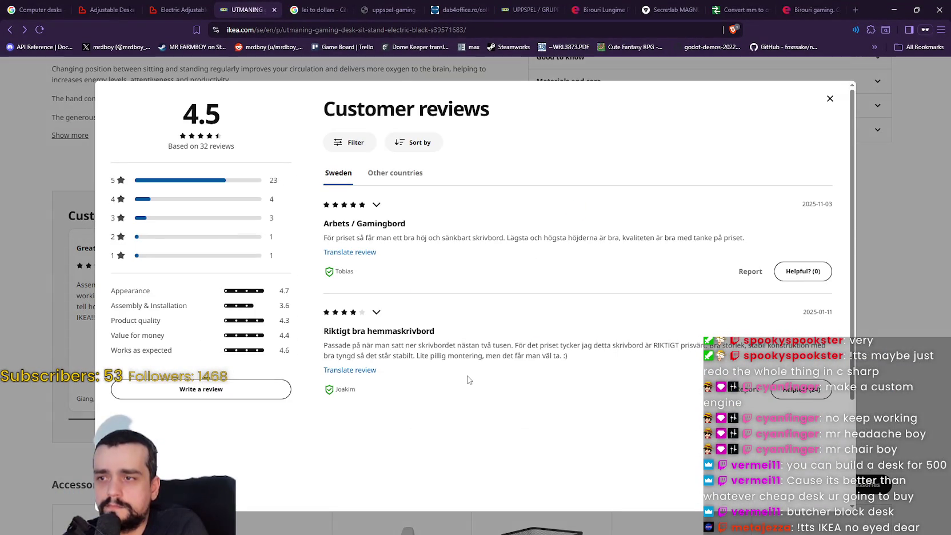
click(350, 252)
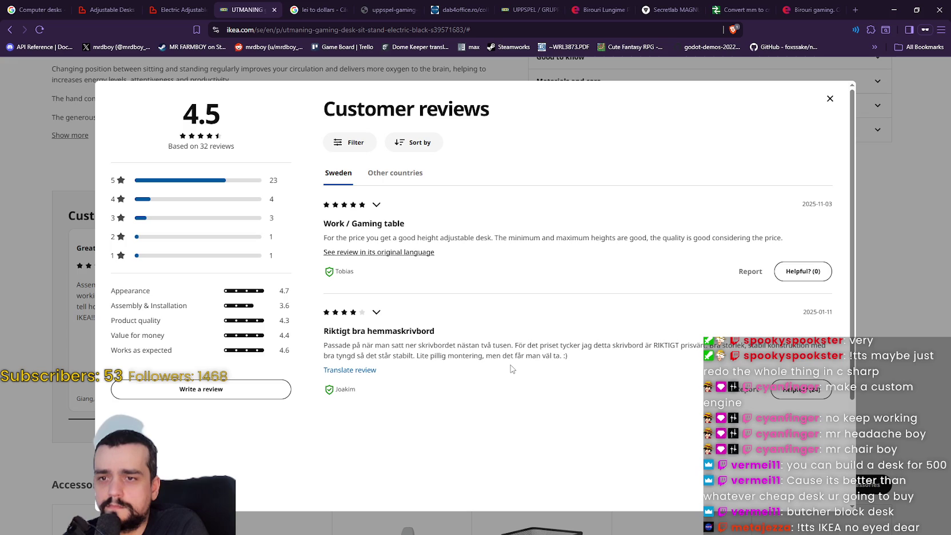
click(346, 371)
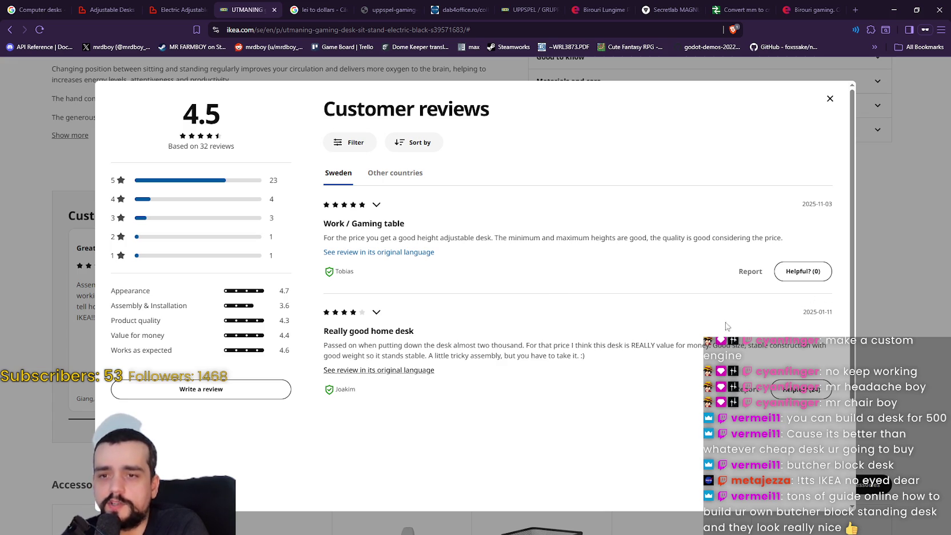
scroll(674, 313, down, 3)
scroll(675, 313, up, 3)
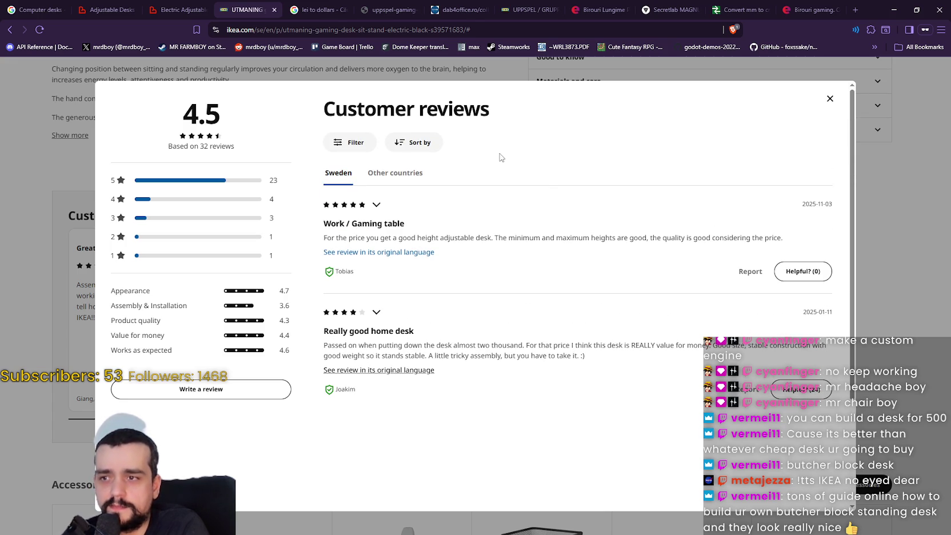
click(872, 288)
- Page through the UTMANING photos to the 160 x 80 cm, 60–124 cm height dimension drawing
scroll(565, 339, up, 1)
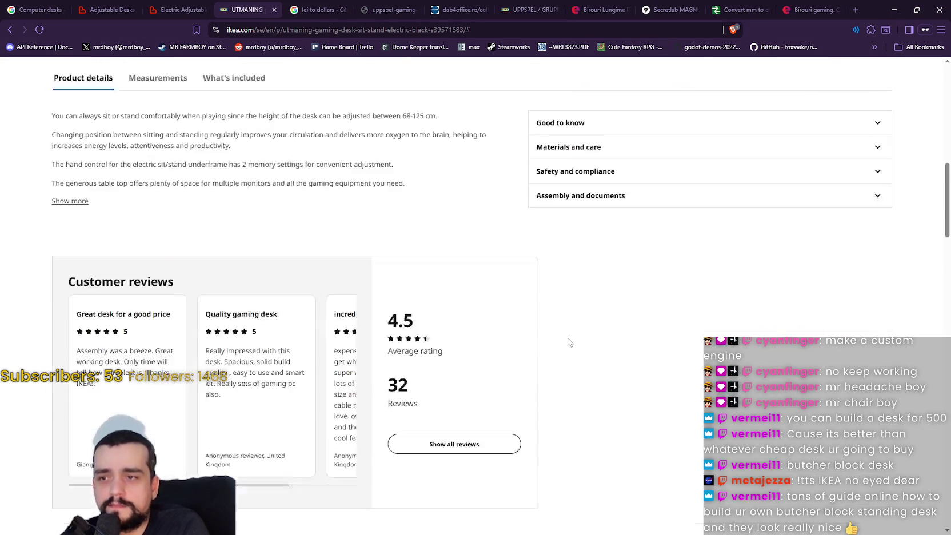
scroll(569, 337, down, 1)
scroll(567, 331, down, 5)
scroll(557, 377, up, 12)
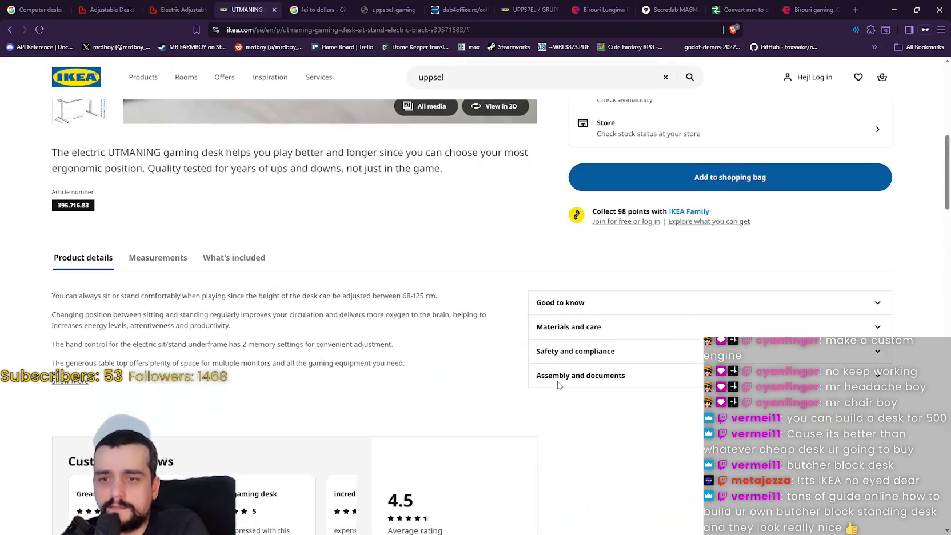
scroll(549, 382, up, 1)
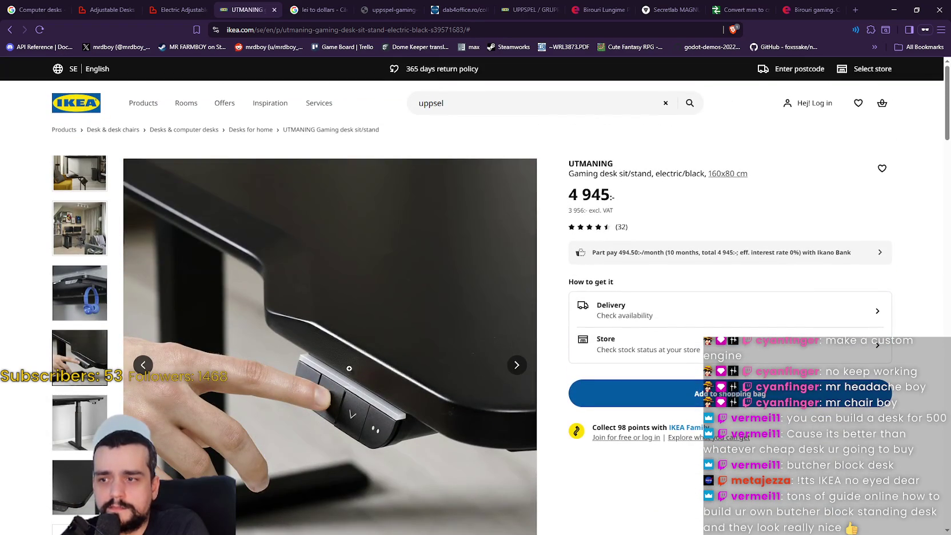
click(516, 366)
click(516, 366)
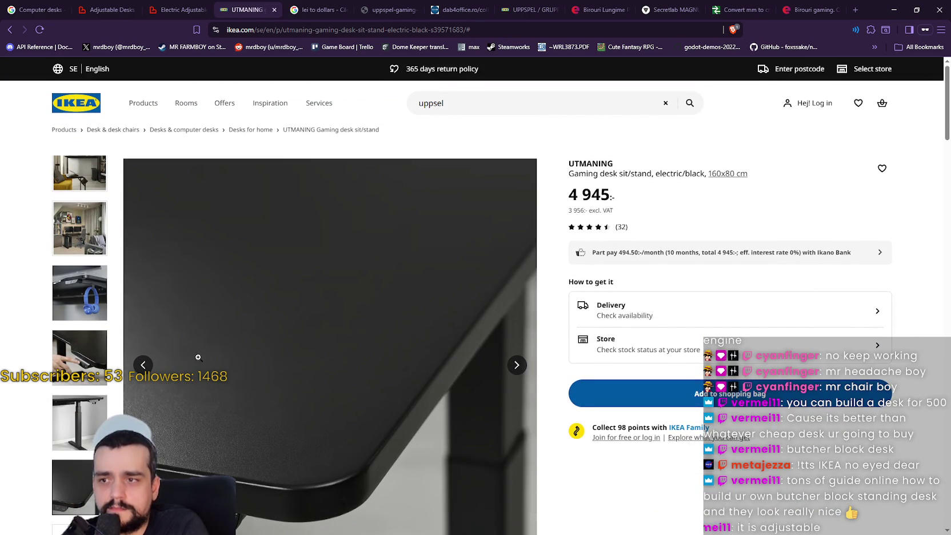
click(144, 366)
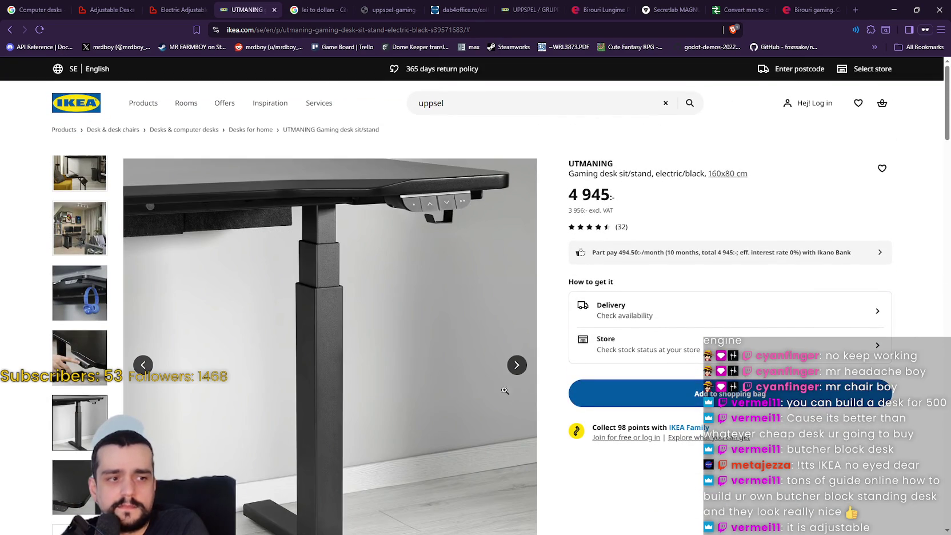
click(516, 364)
click(516, 364)
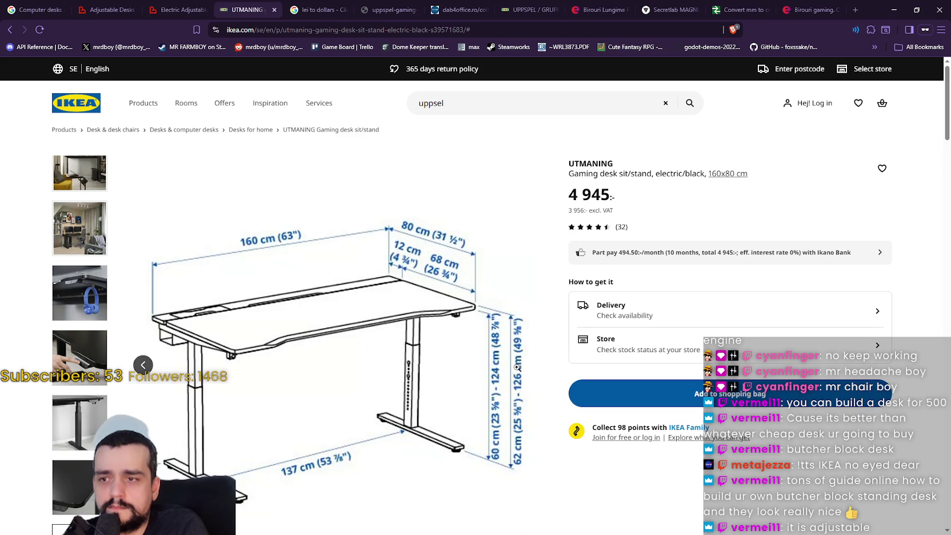
scroll(504, 354, down, 1)
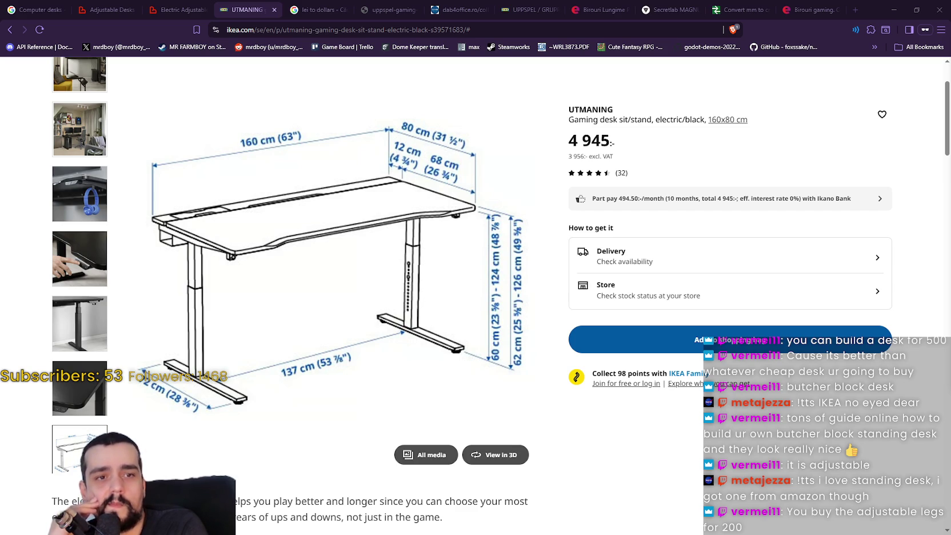
scroll(764, 224, up, 2)
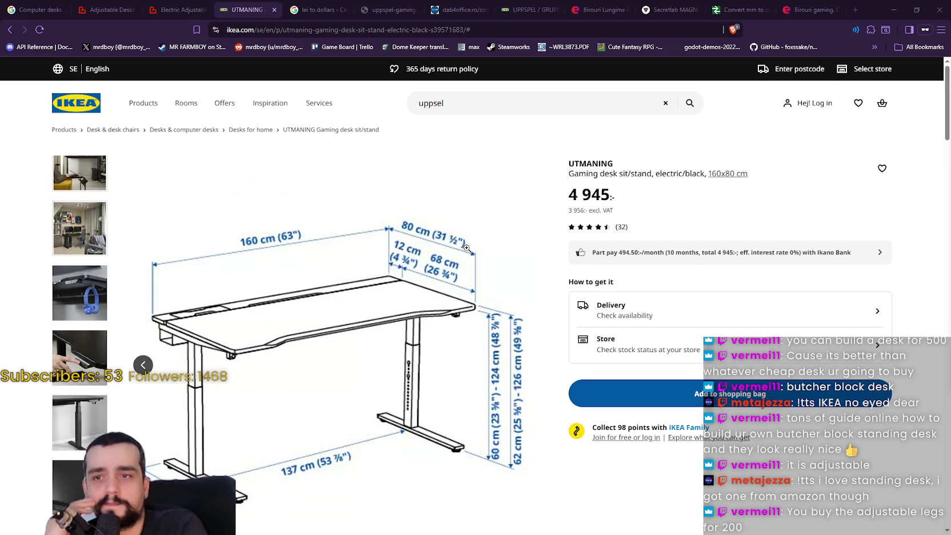
scroll(466, 244, down, 3)
scroll(456, 227, up, 3)
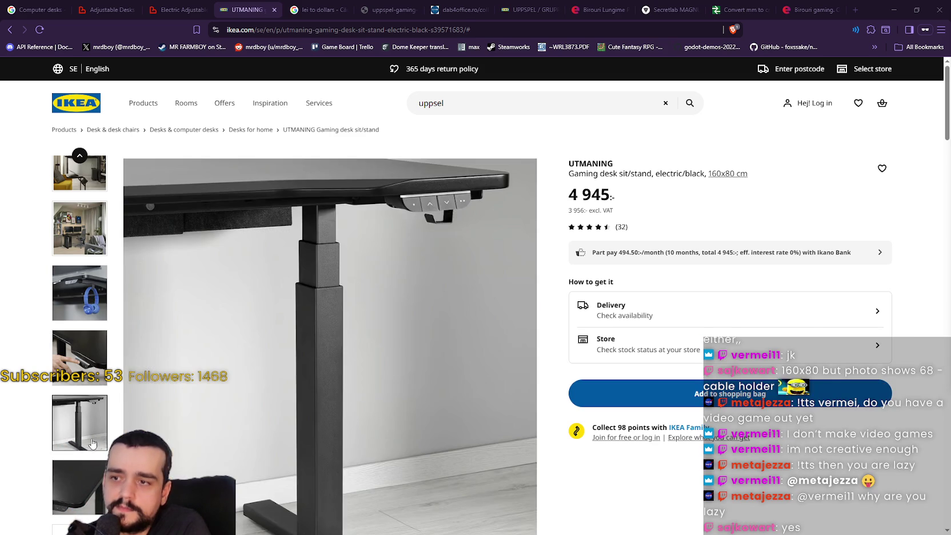
- Return the gallery to the plain desk shot, then play and pause the UTMANING product video
scroll(79, 491, down, 1)
scroll(79, 400, up, 1)
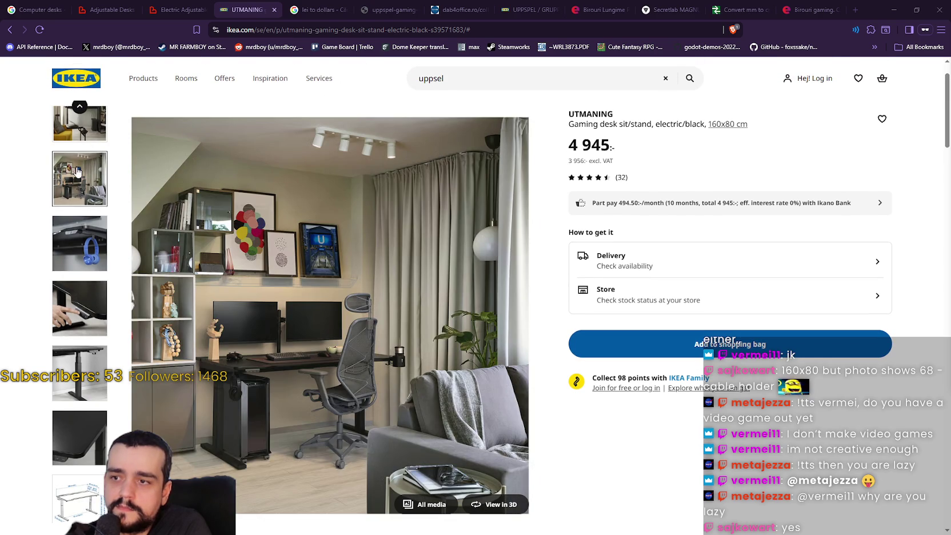
scroll(78, 171, up, 1)
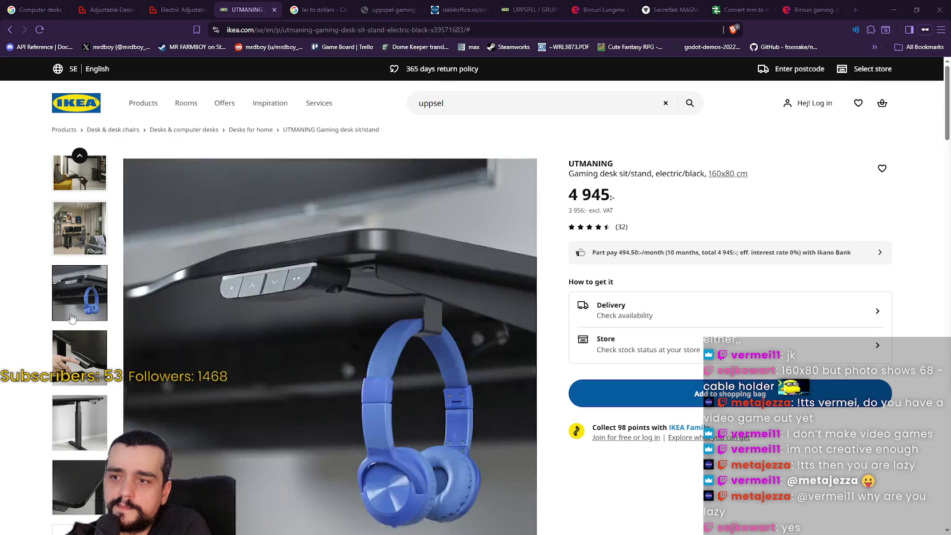
scroll(78, 355, down, 1)
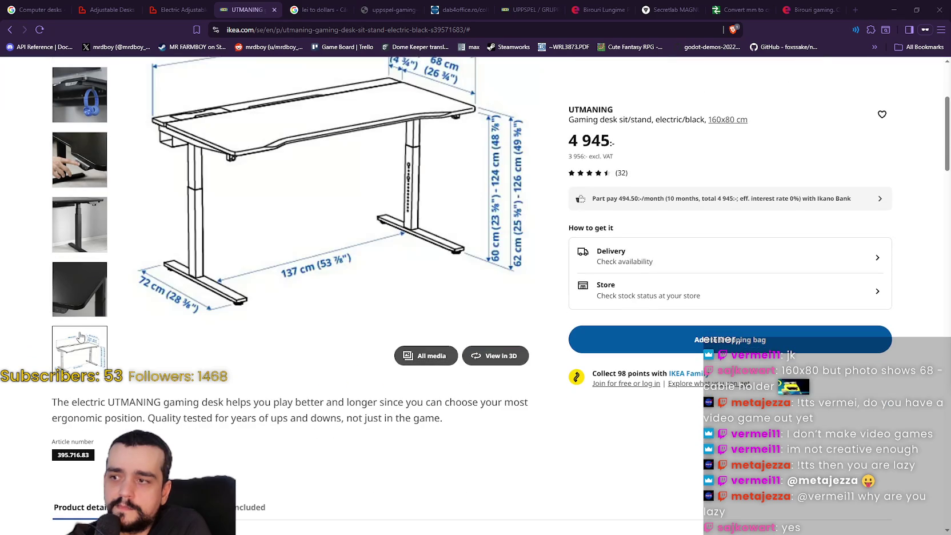
scroll(81, 257, up, 1)
scroll(79, 200, down, 1)
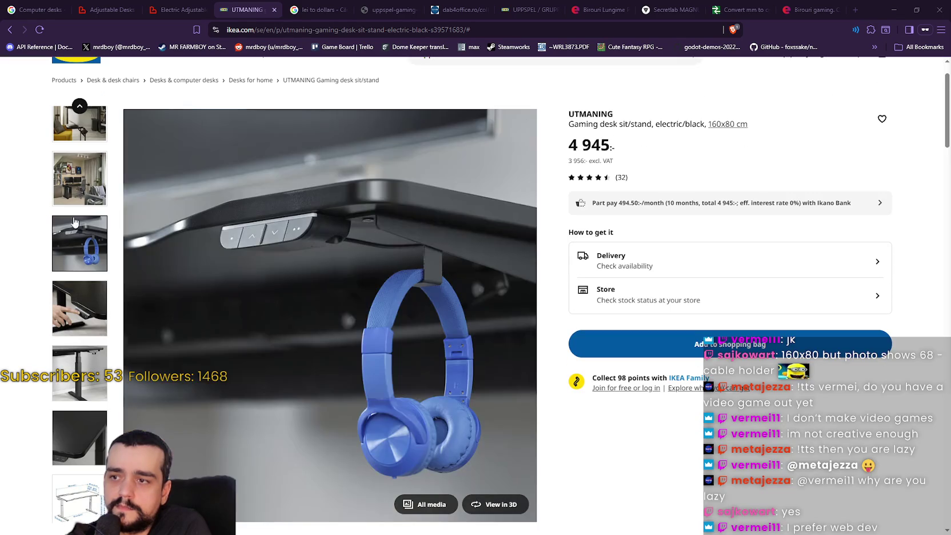
scroll(80, 137, up, 1)
click(79, 156)
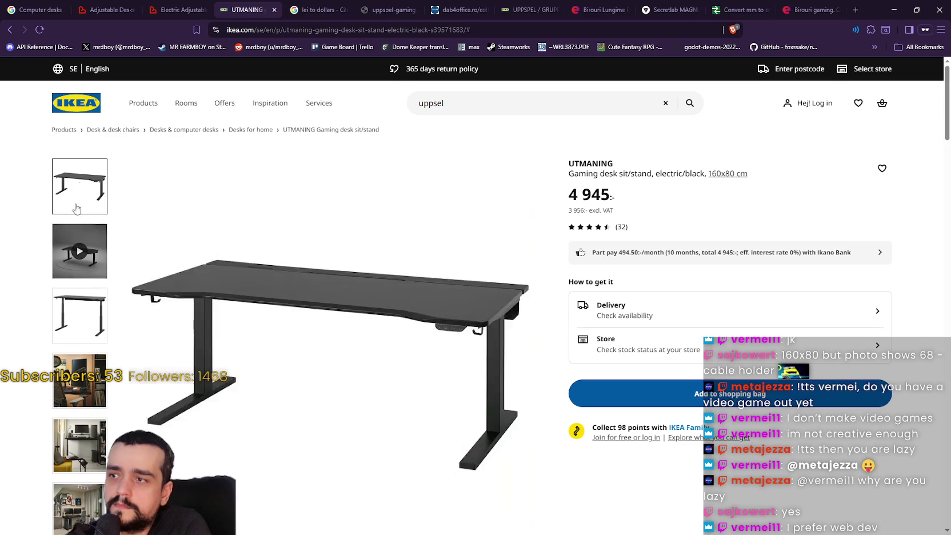
click(80, 251)
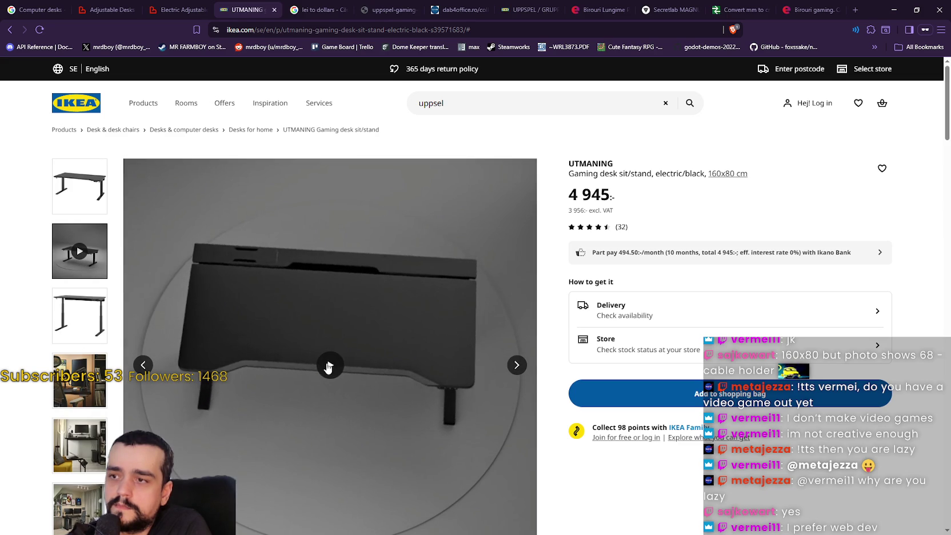
click(330, 365)
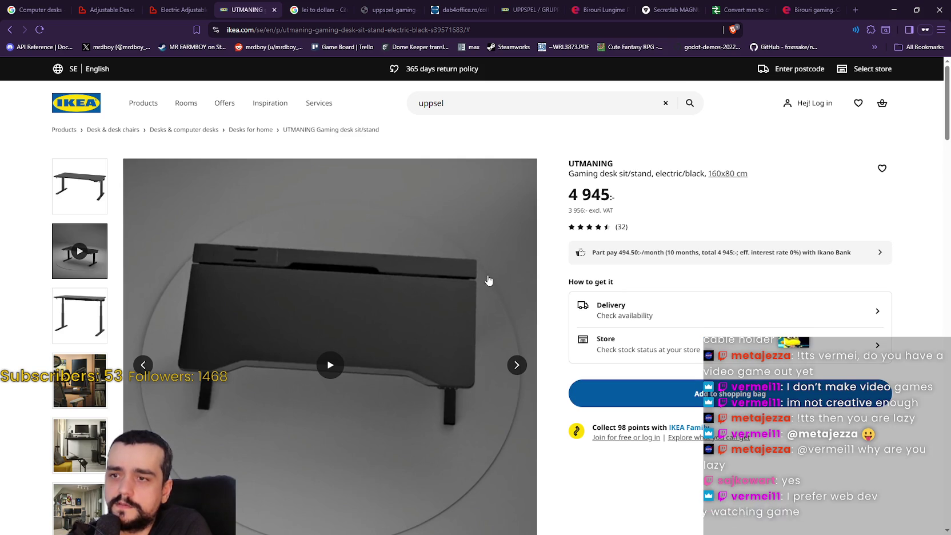
- Show the plain desk photo again and finish on the dual-monitor furnished room photo
click(69, 191)
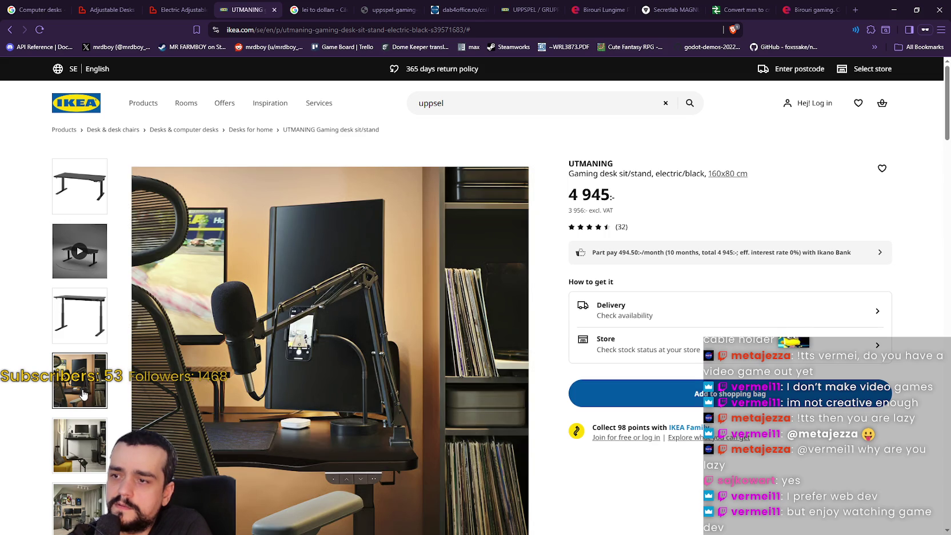
scroll(83, 394, down, 1)
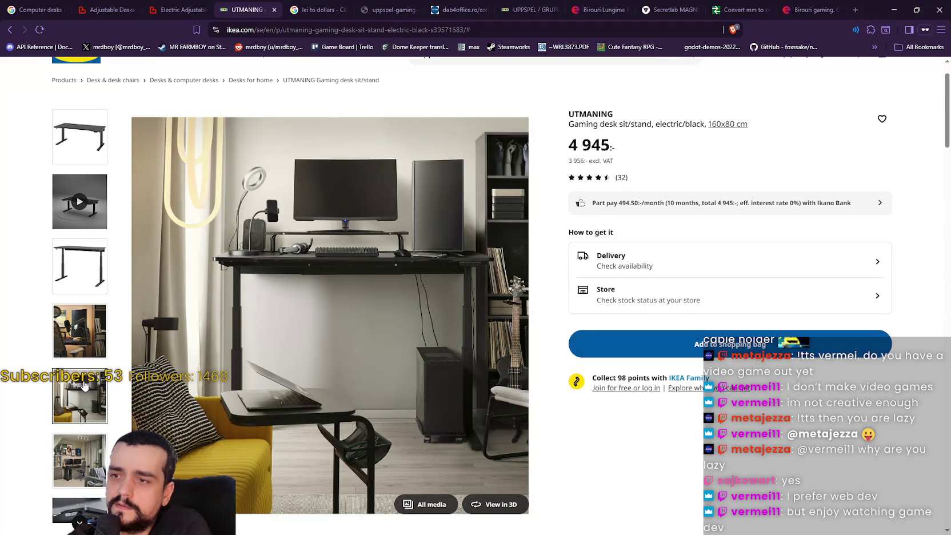
scroll(78, 459, down, 1)
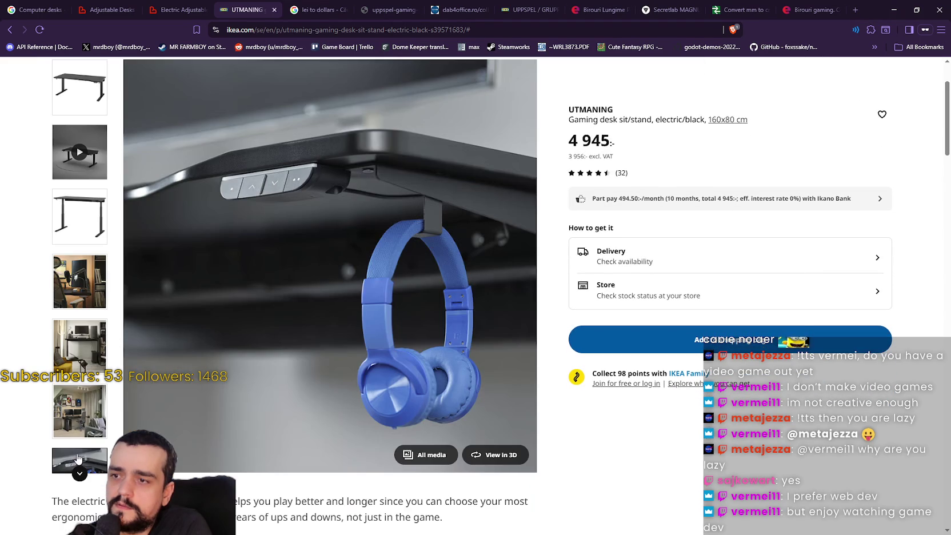
scroll(78, 459, down, 2)
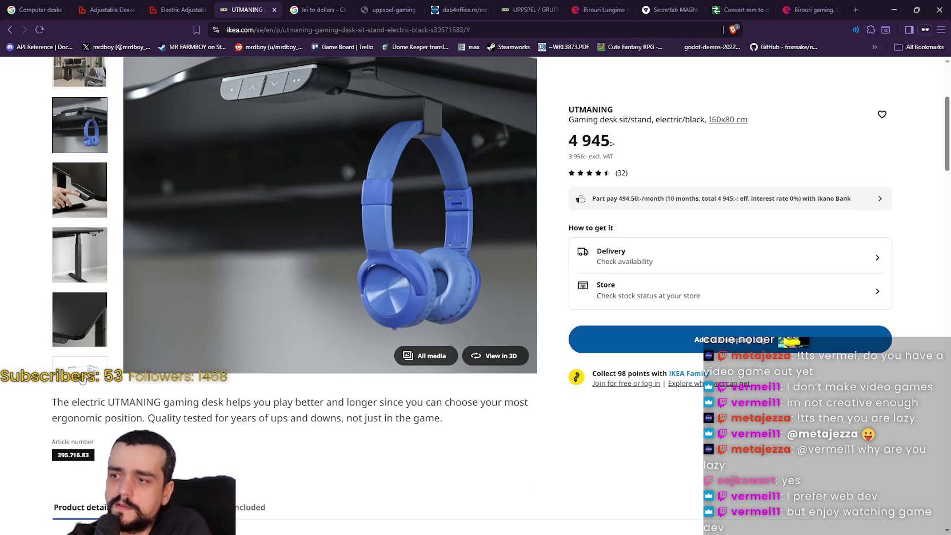
scroll(80, 366, up, 2)
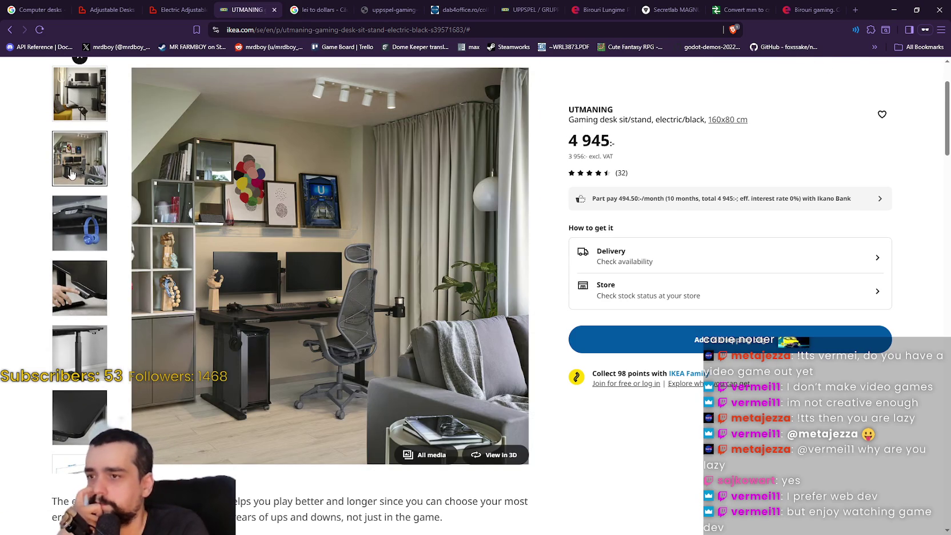
scroll(74, 357, down, 3)
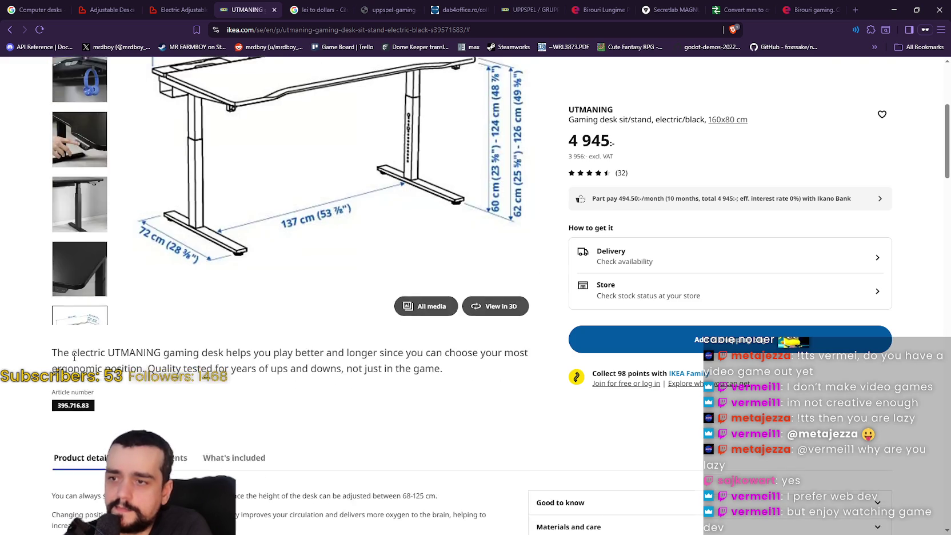
scroll(74, 357, up, 3)
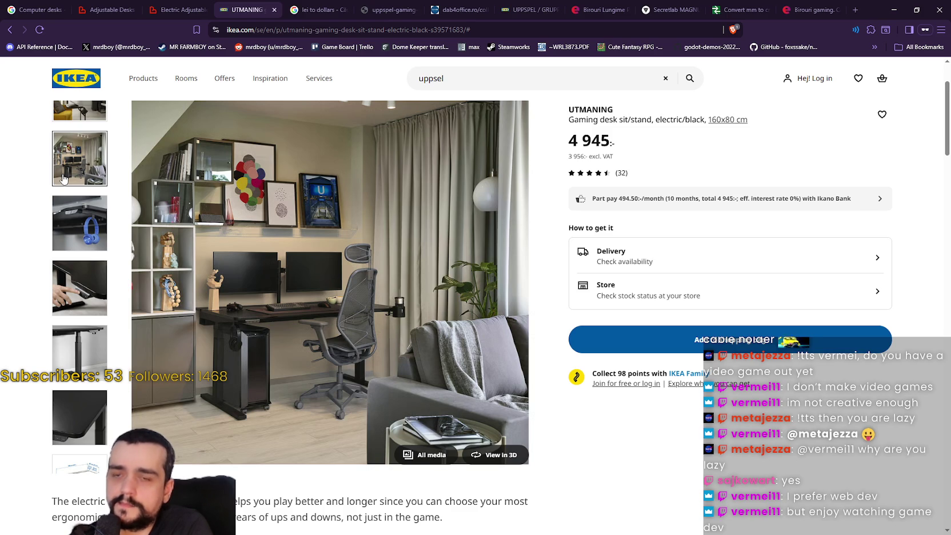
- Switch to the Secretlab MAGNUS Evo XL desk page listed at €699, 1774 x 640 mm
click(71, 220)
click(670, 8)
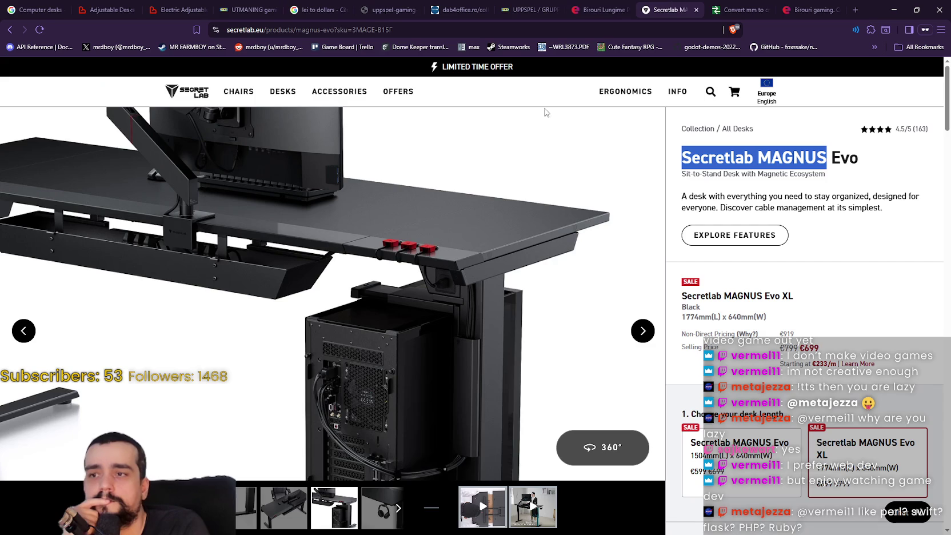
scroll(531, 326, down, 1)
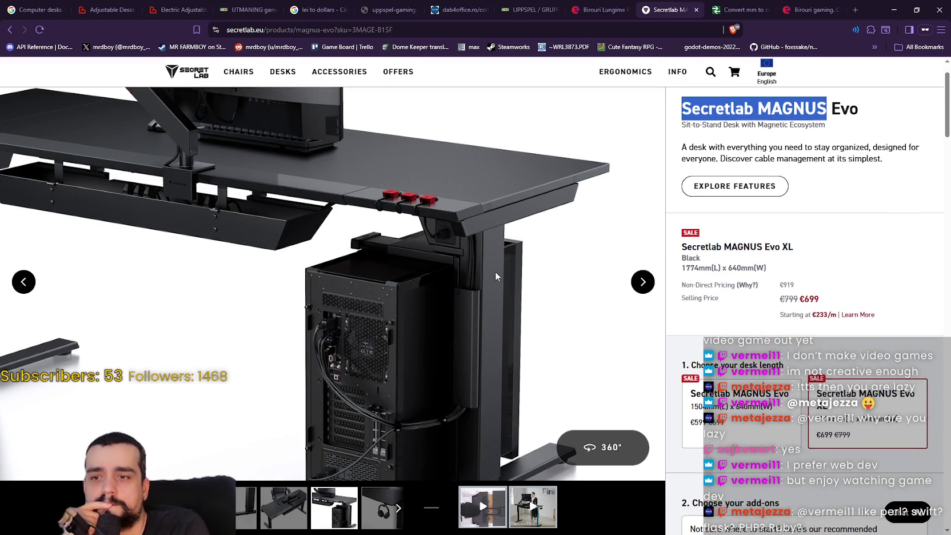
scroll(319, 218, up, 1)
scroll(482, 243, down, 6)
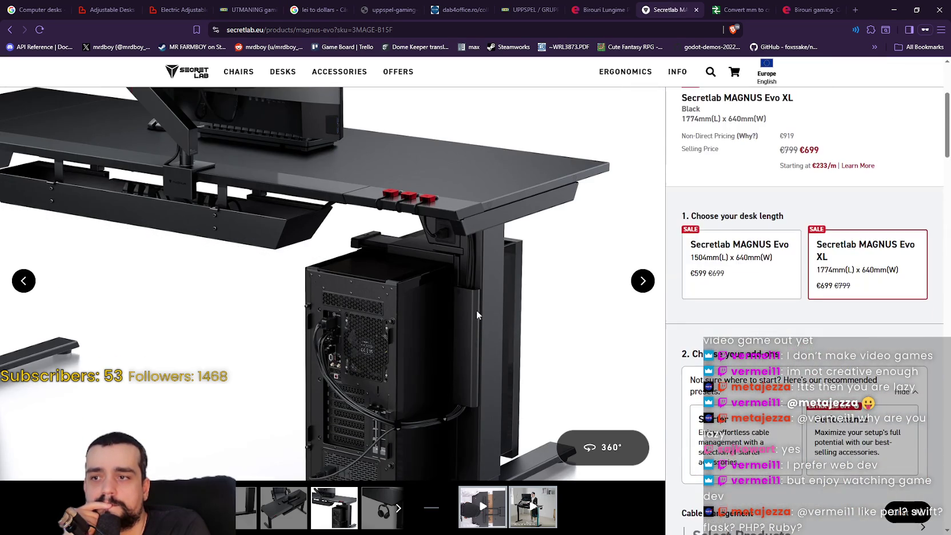
scroll(509, 339, up, 4)
scroll(509, 338, up, 1)
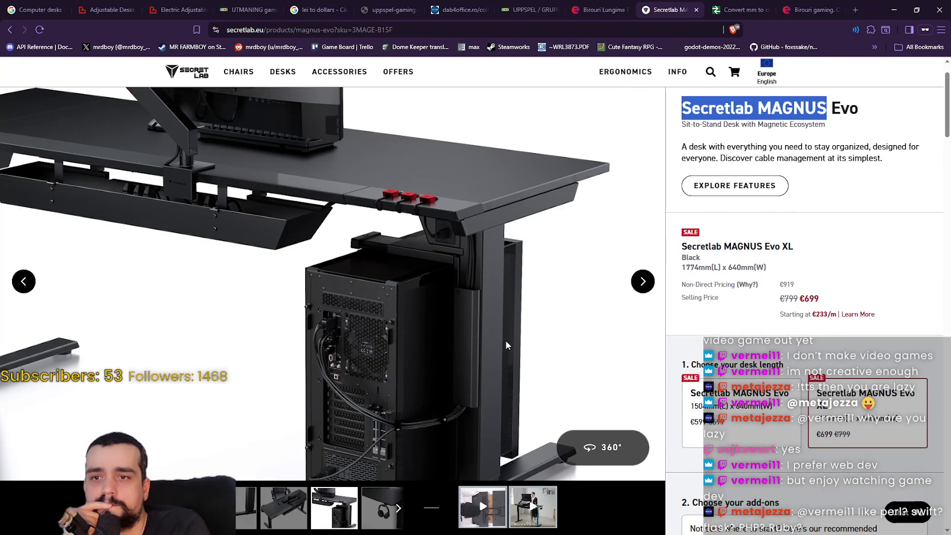
scroll(505, 342, down, 1)
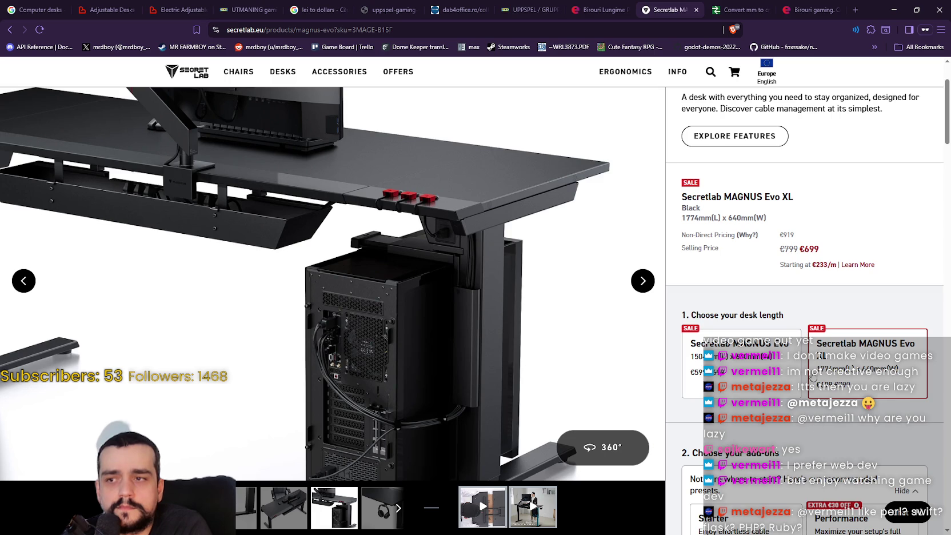
scroll(796, 359, down, 3)
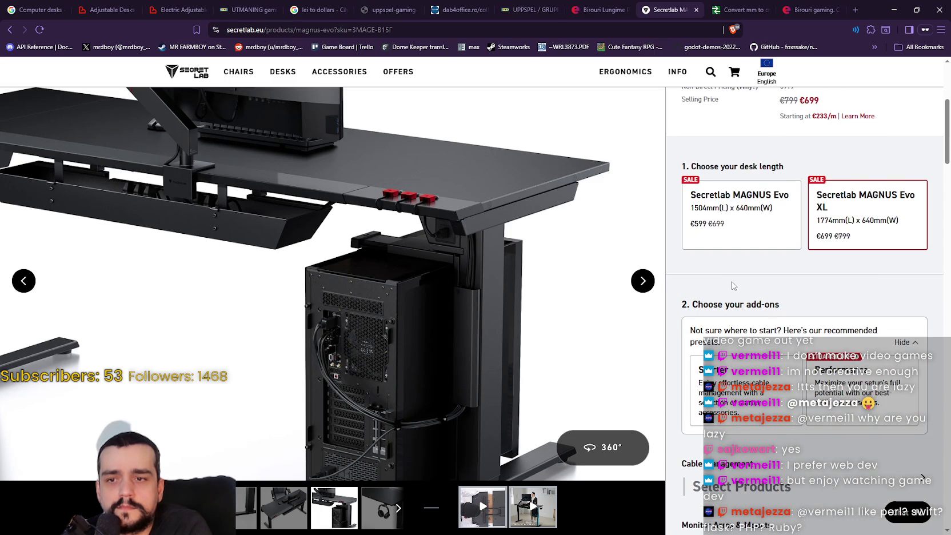
- Step back through the desk photos, past the cable tray and top view, to the first dual-monitor photo
click(23, 280)
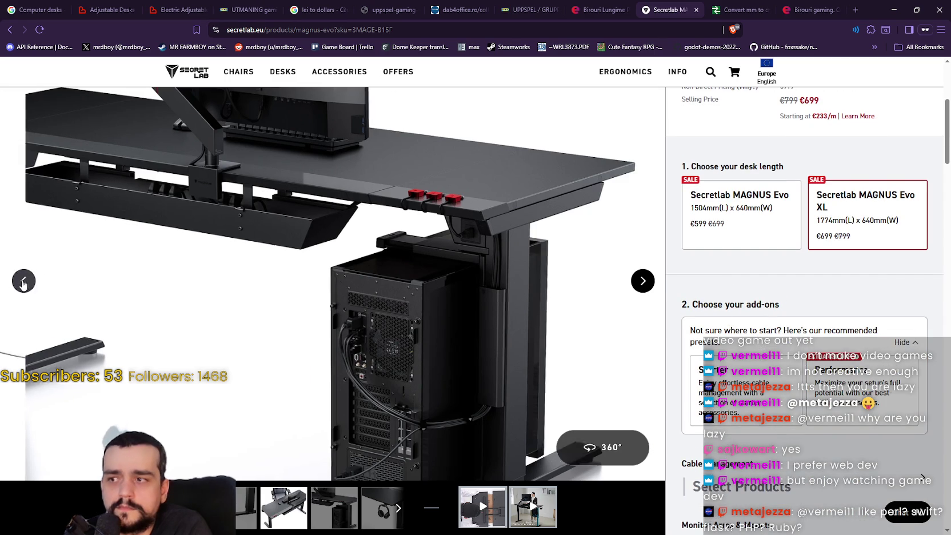
scroll(281, 266, up, 3)
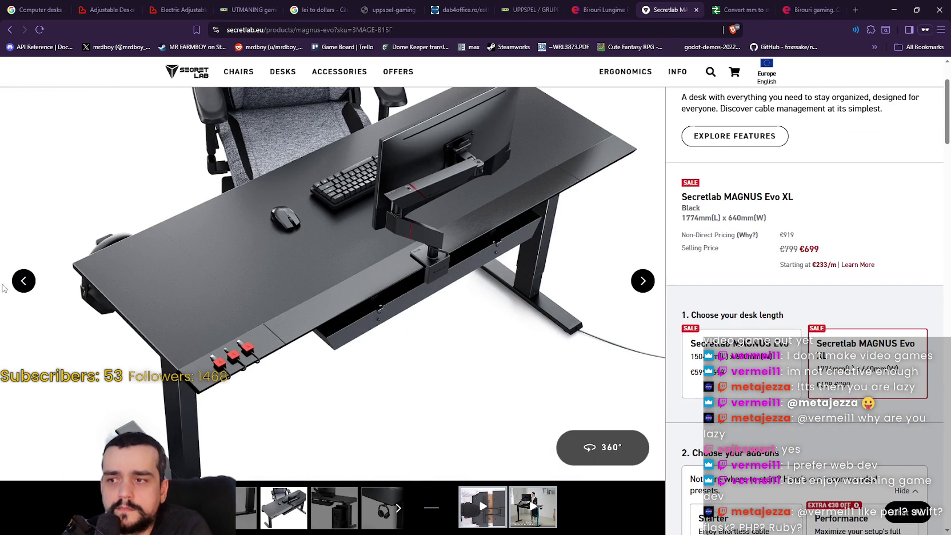
click(23, 284)
click(23, 281)
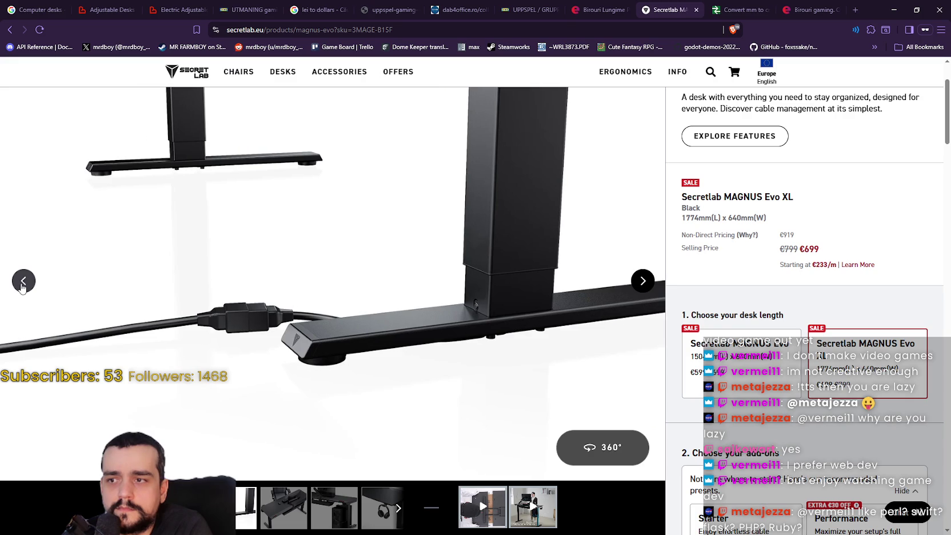
click(21, 285)
click(21, 285)
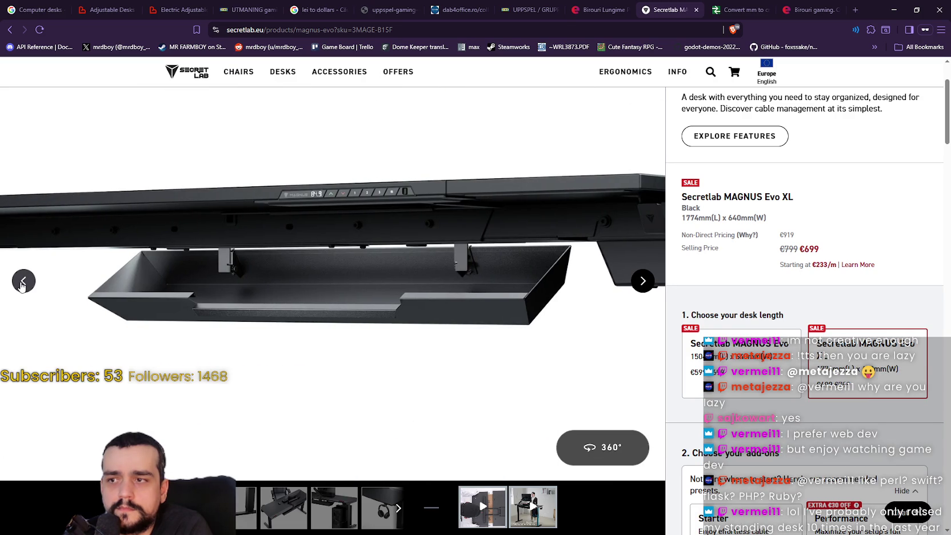
click(22, 285)
click(22, 285)
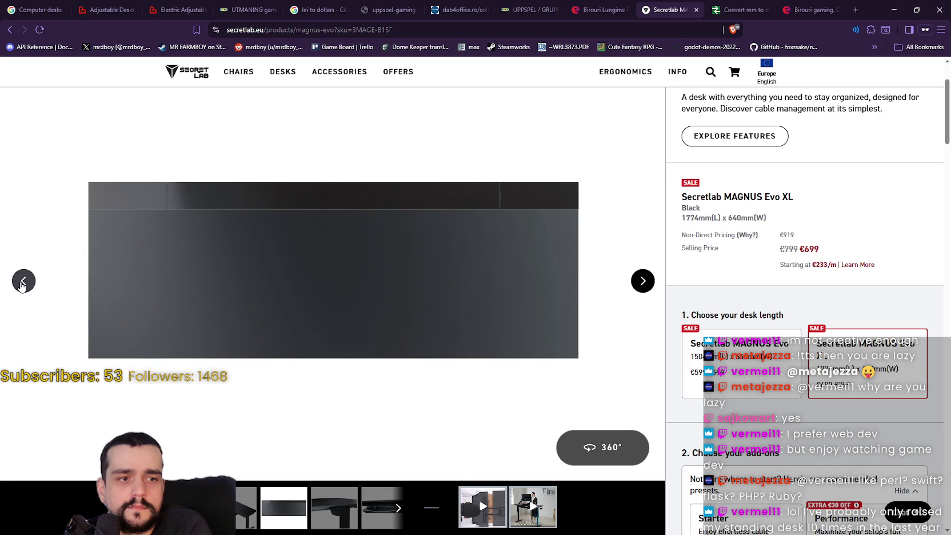
click(22, 284)
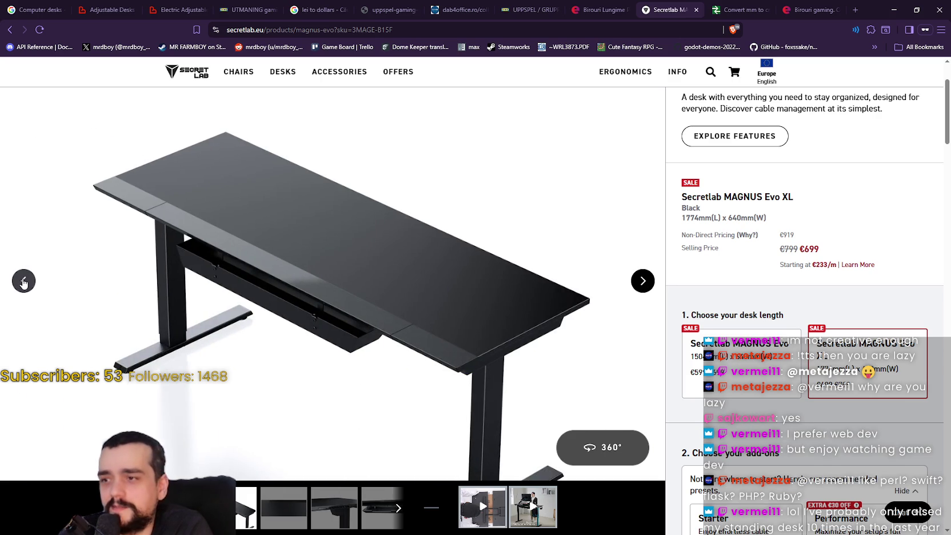
click(23, 283)
click(24, 282)
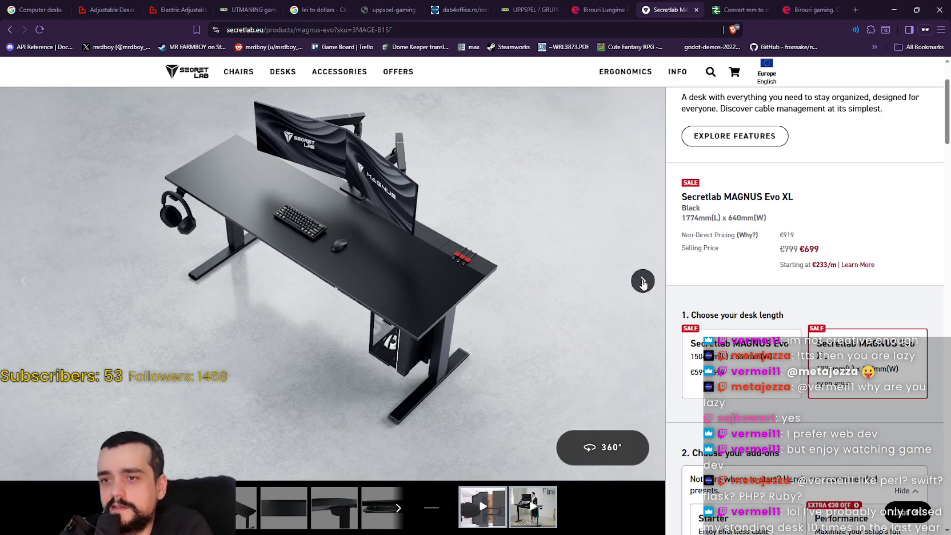
- Page forward from the white-chair desk photo through the remaining MAGNUS Evo photos
click(643, 282)
scroll(622, 275, up, 1)
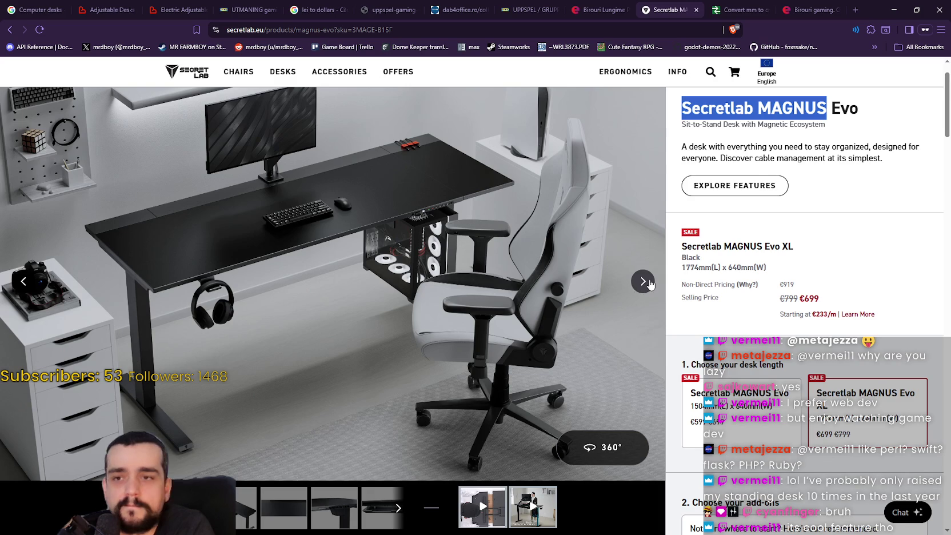
click(648, 282)
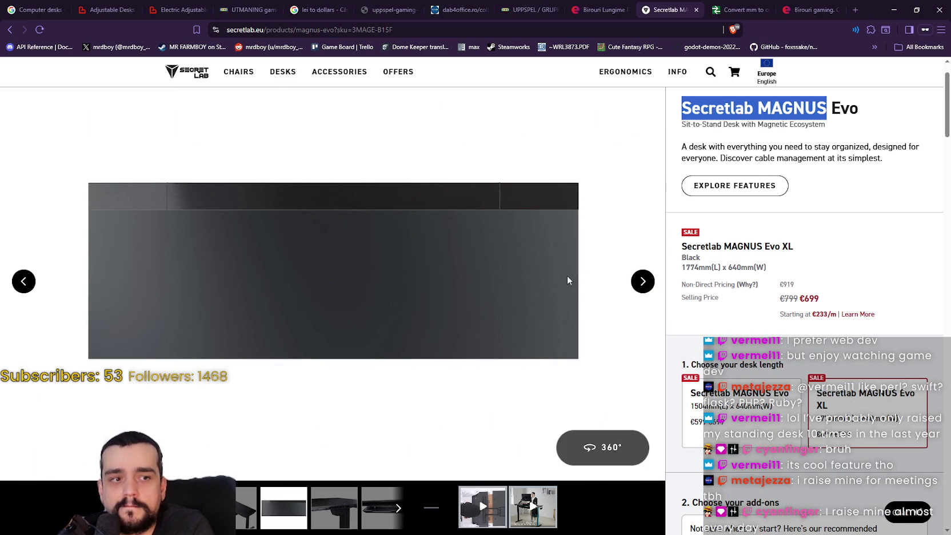
click(643, 282)
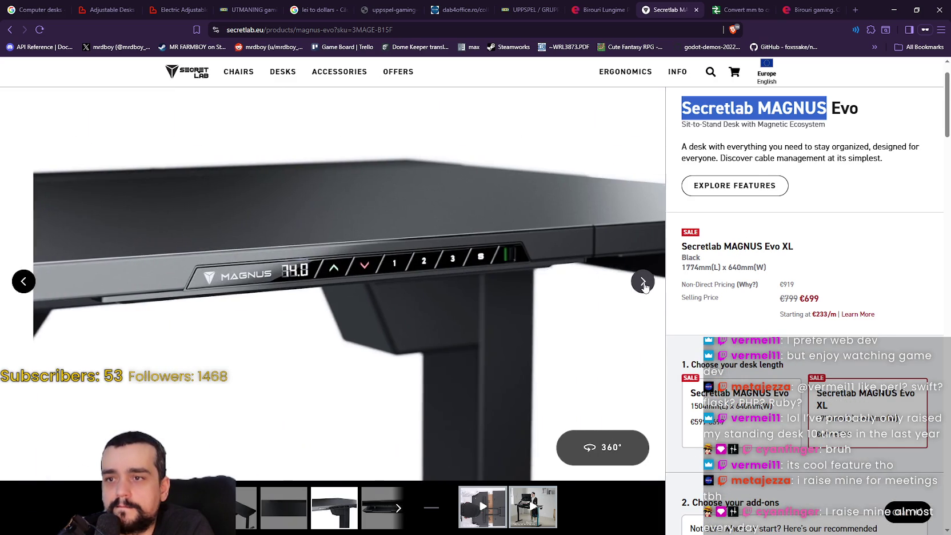
click(642, 281)
click(643, 281)
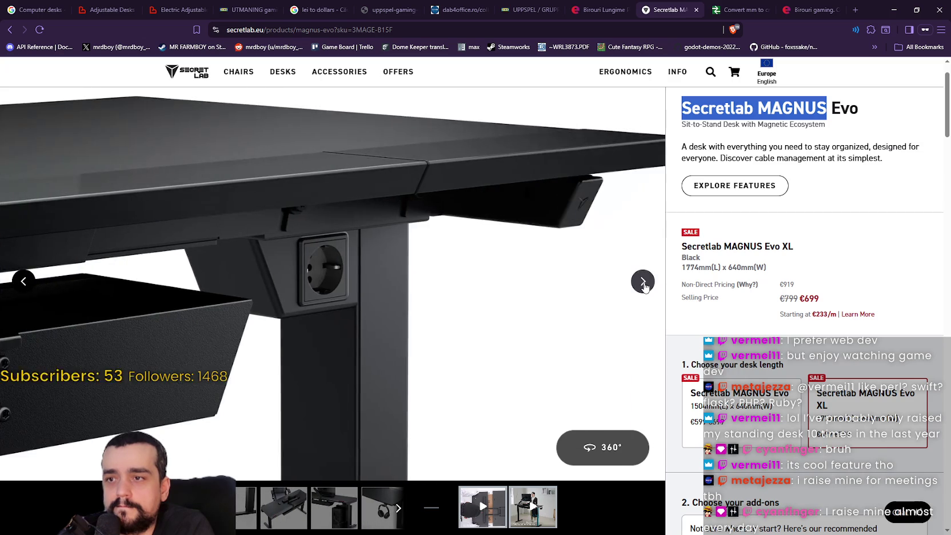
click(642, 281)
click(643, 281)
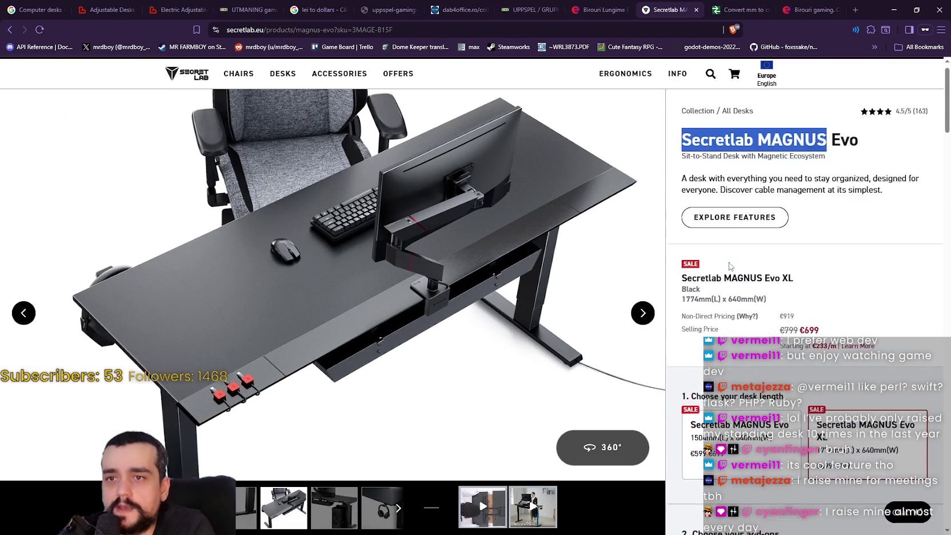
scroll(780, 276, up, 1)
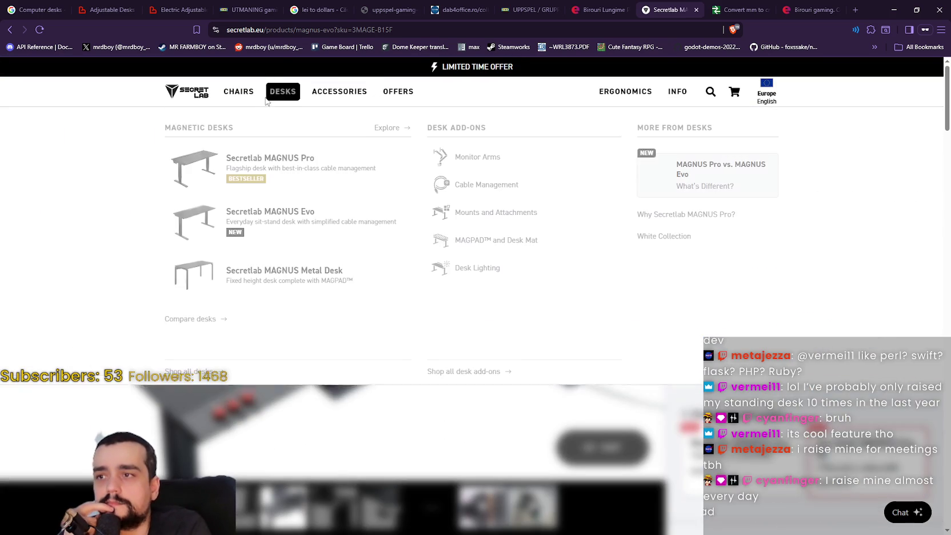
- Review the MAGNUS Pro product page's 1500 x 700 mm Stealth desk at €898, then go back
mouse_move(279, 86)
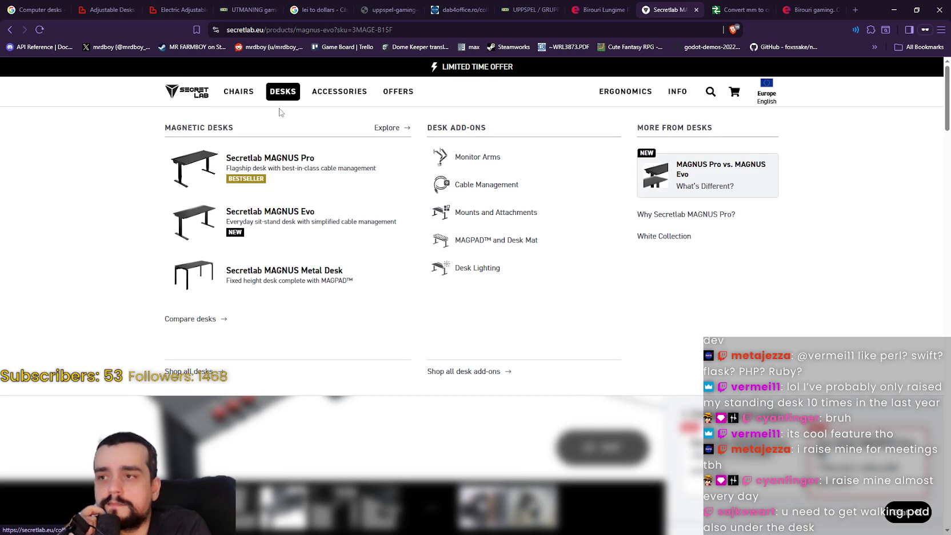
click(368, 172)
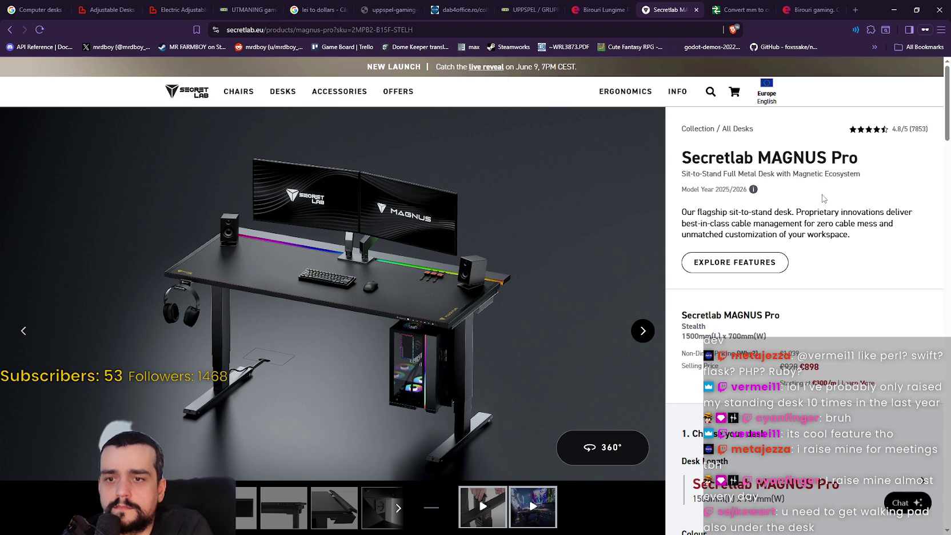
scroll(818, 210, down, 1)
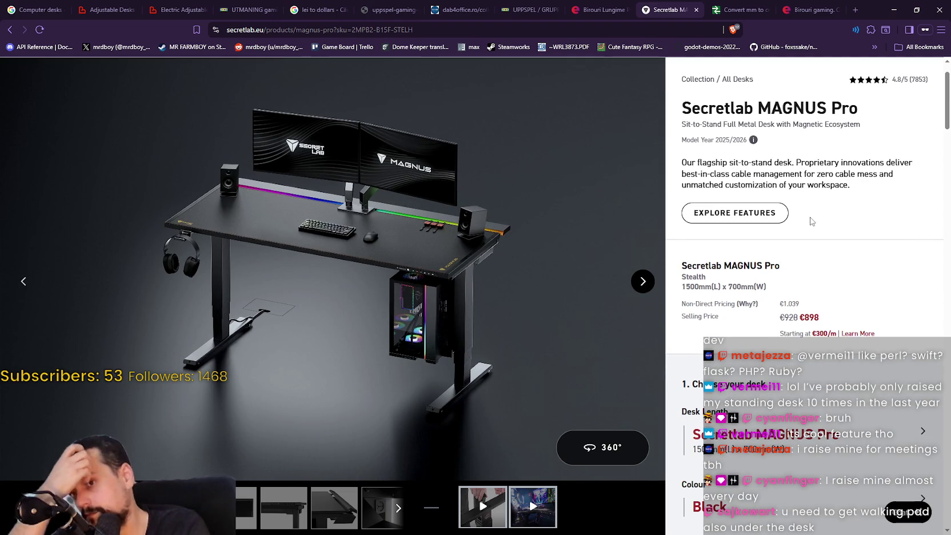
scroll(823, 240, up, 1)
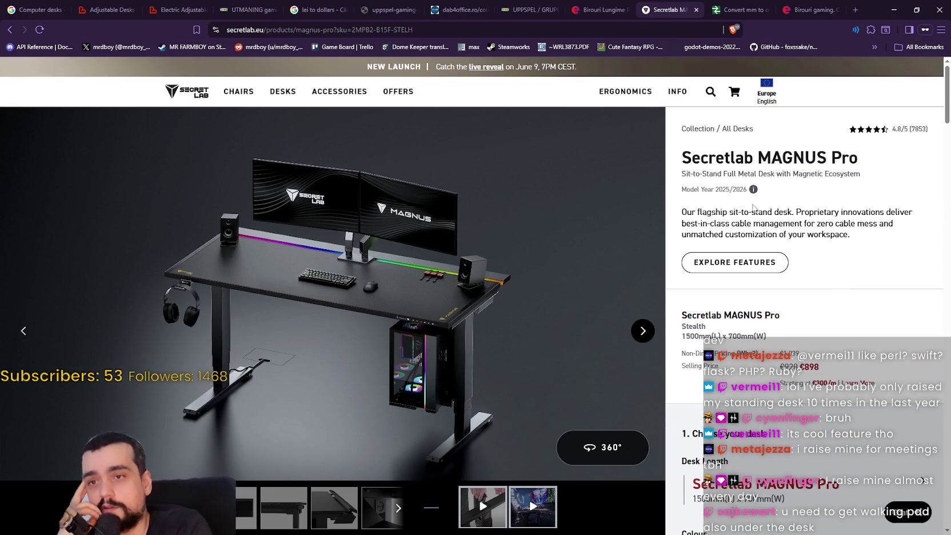
scroll(829, 240, down, 2)
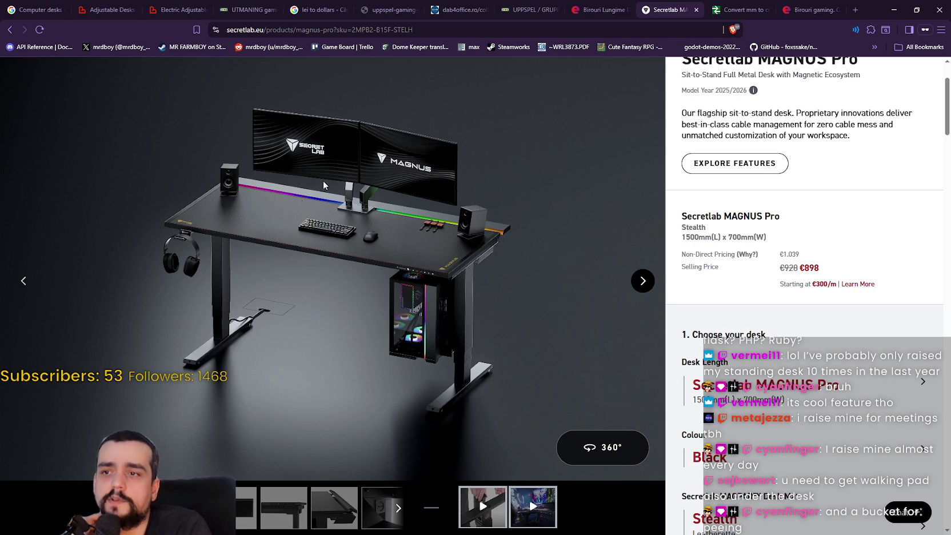
scroll(343, 223, down, 2)
scroll(351, 261, down, 3)
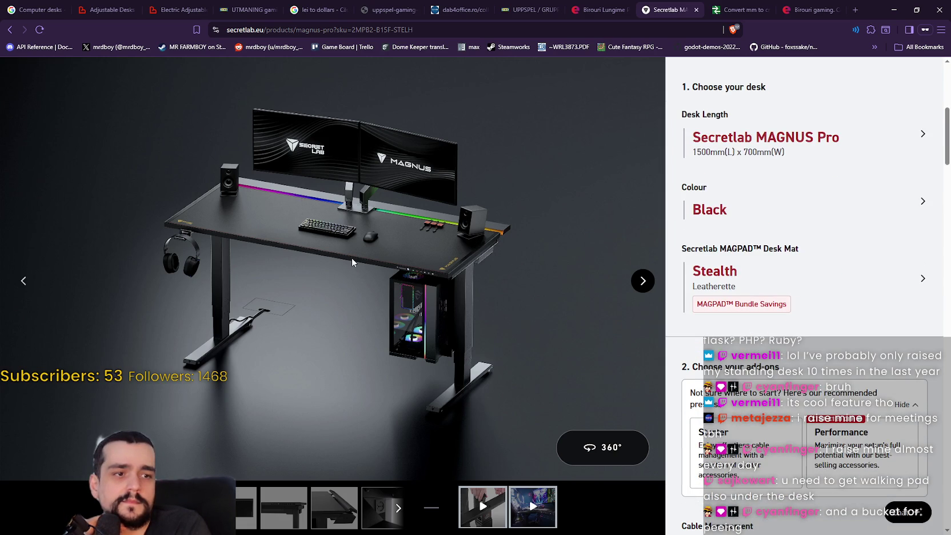
scroll(353, 262, up, 6)
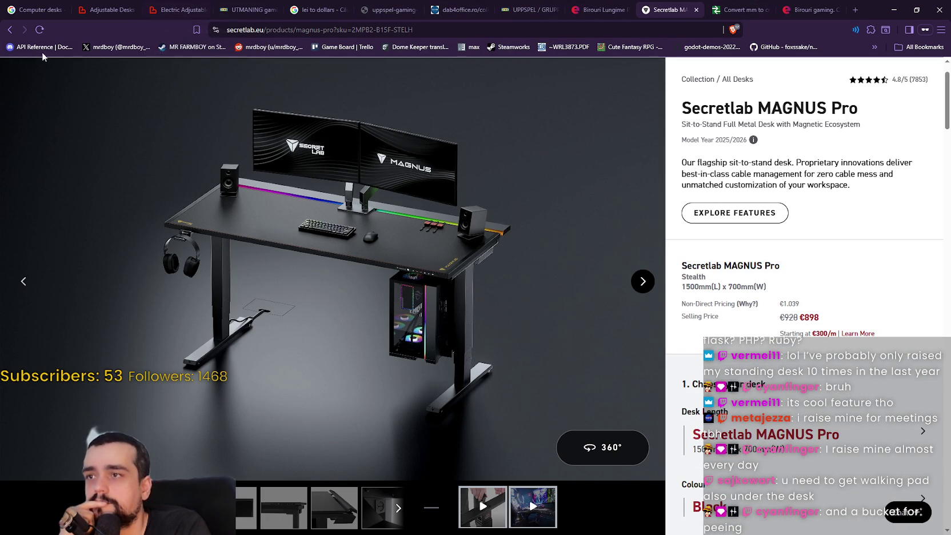
click(10, 30)
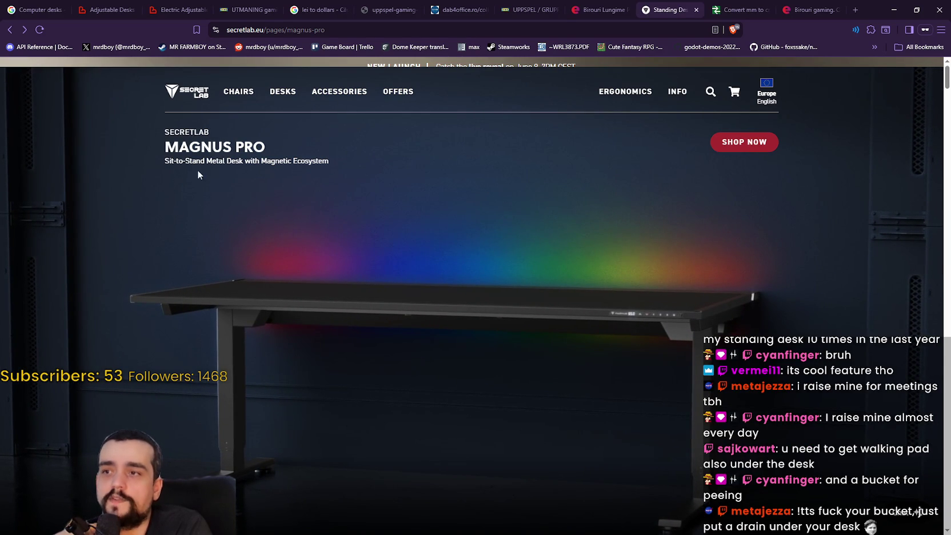
- Open the desk comparison: MAGNUS Pro from €849, MAGNUS Evo from €699, Metal Desk from €539
scroll(588, 342, down, 2)
scroll(582, 323, up, 2)
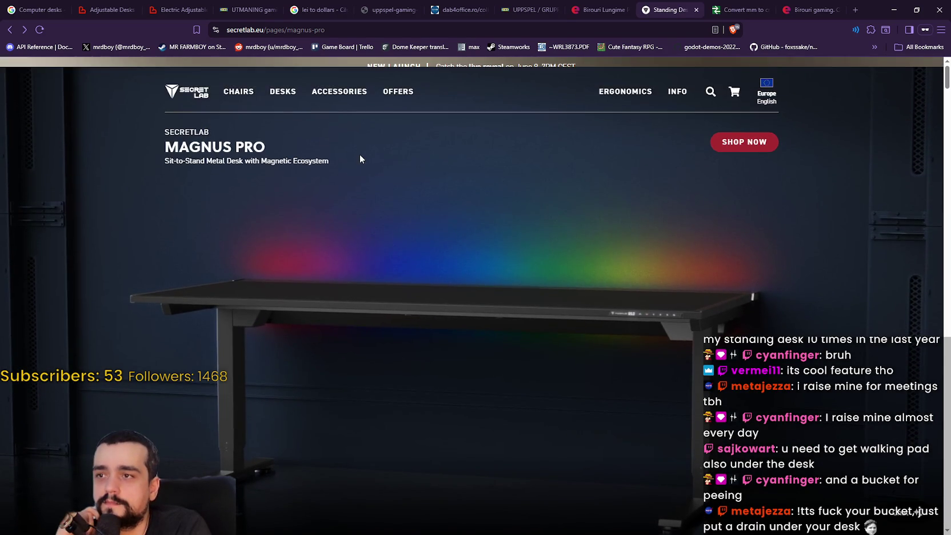
mouse_move(239, 91)
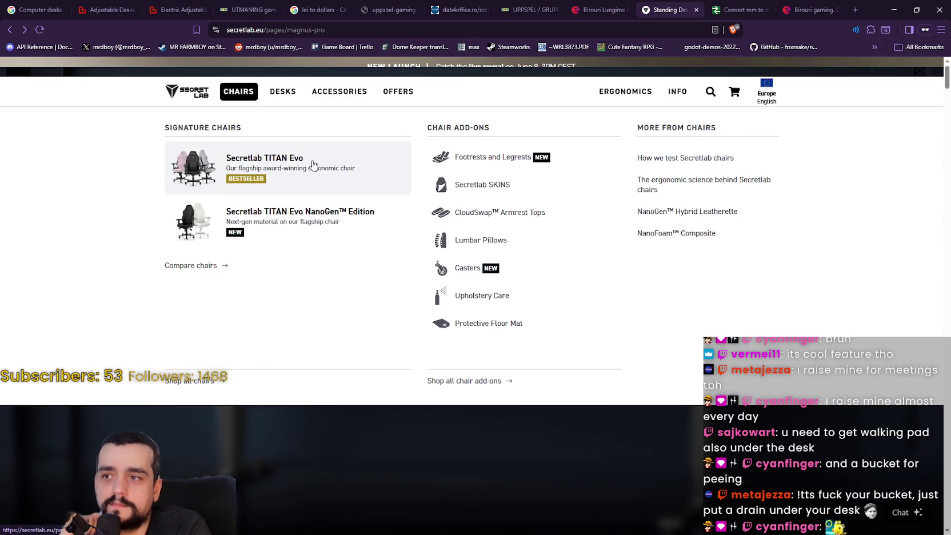
mouse_move(283, 94)
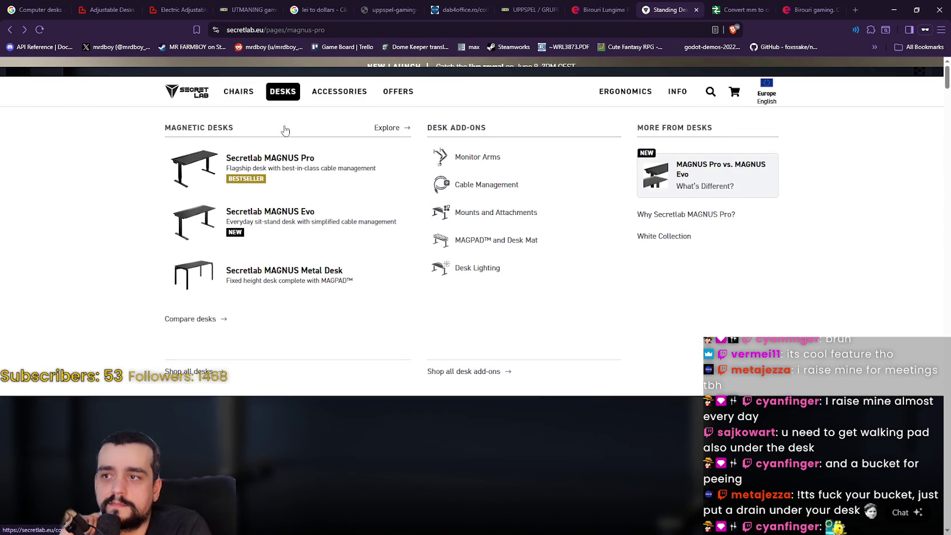
click(277, 171)
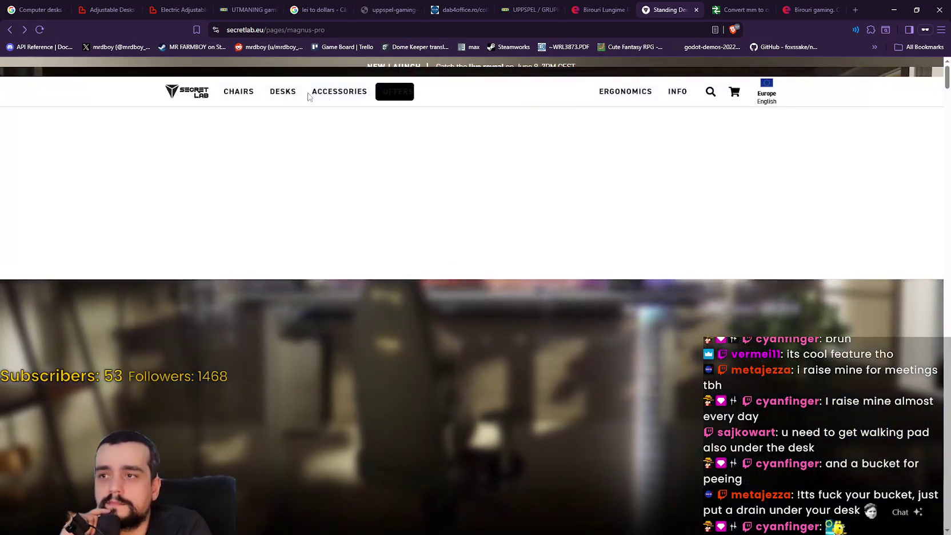
mouse_move(284, 95)
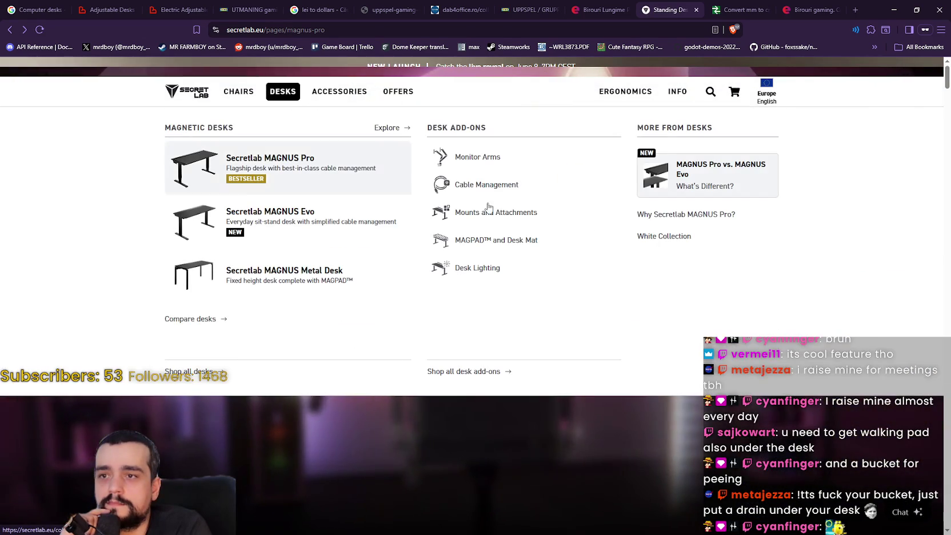
click(702, 180)
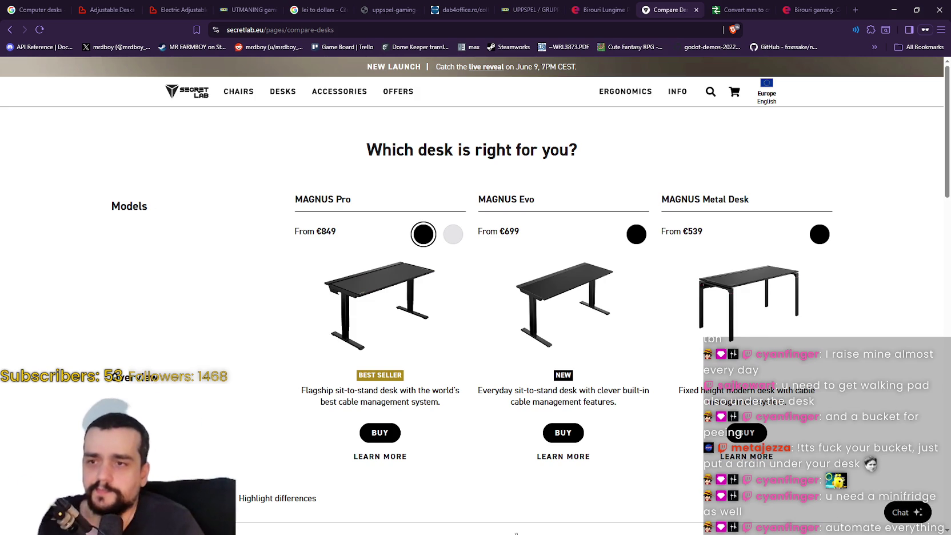
- Scroll the Compare Desks table down to the MAGNUS Pro height range values
scroll(477, 417, down, 1)
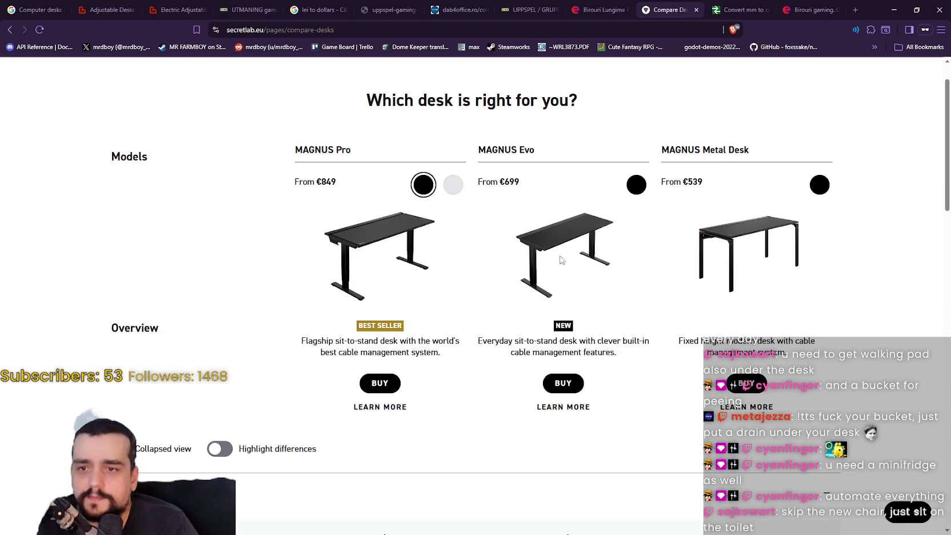
scroll(577, 308, down, 3)
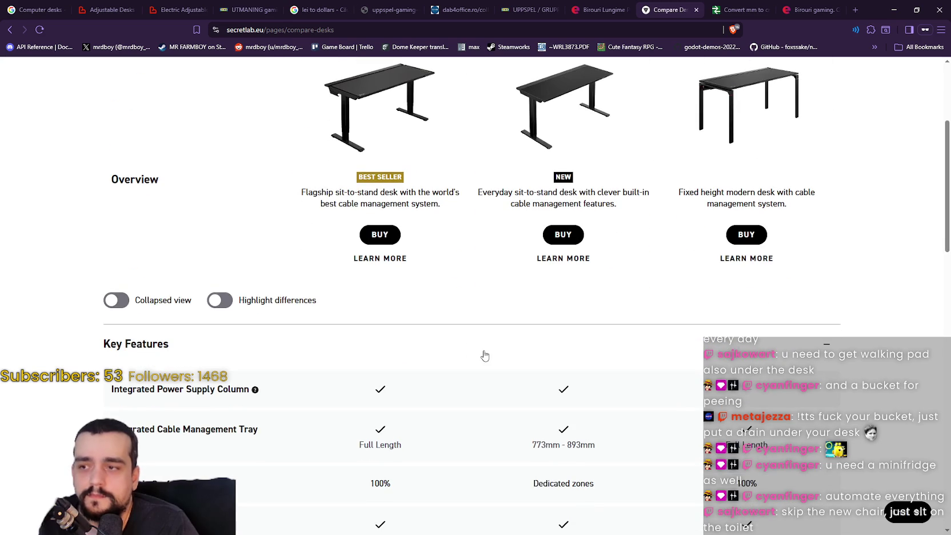
scroll(276, 270, down, 3)
scroll(277, 268, down, 1)
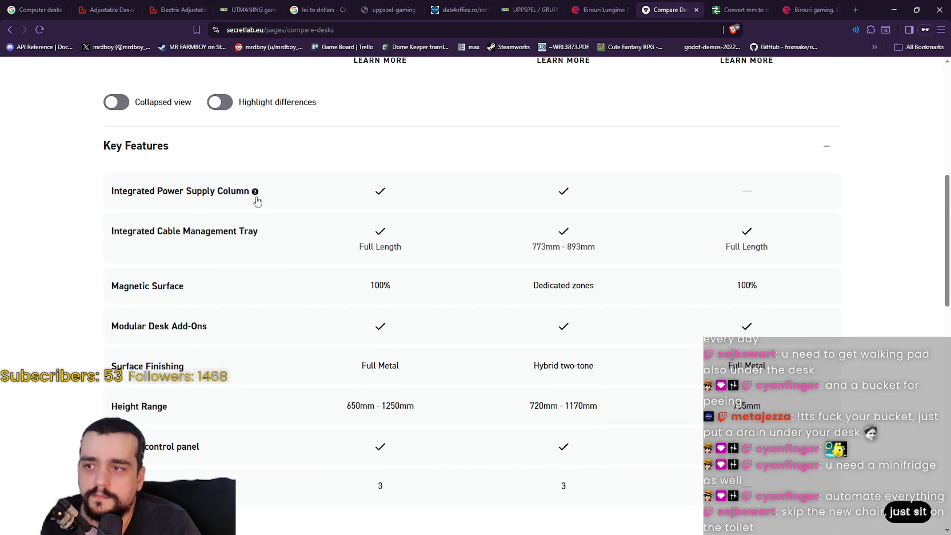
mouse_move(256, 199)
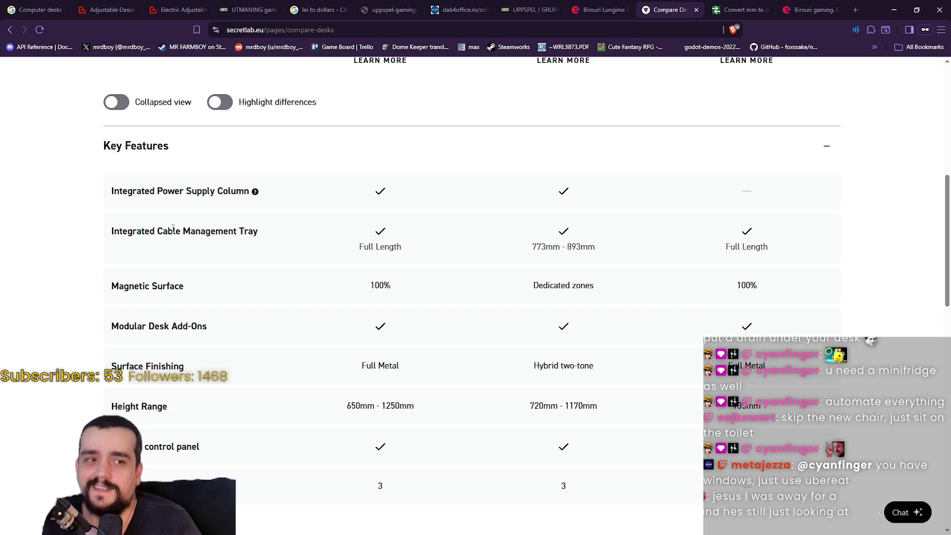
scroll(264, 273, down, 2)
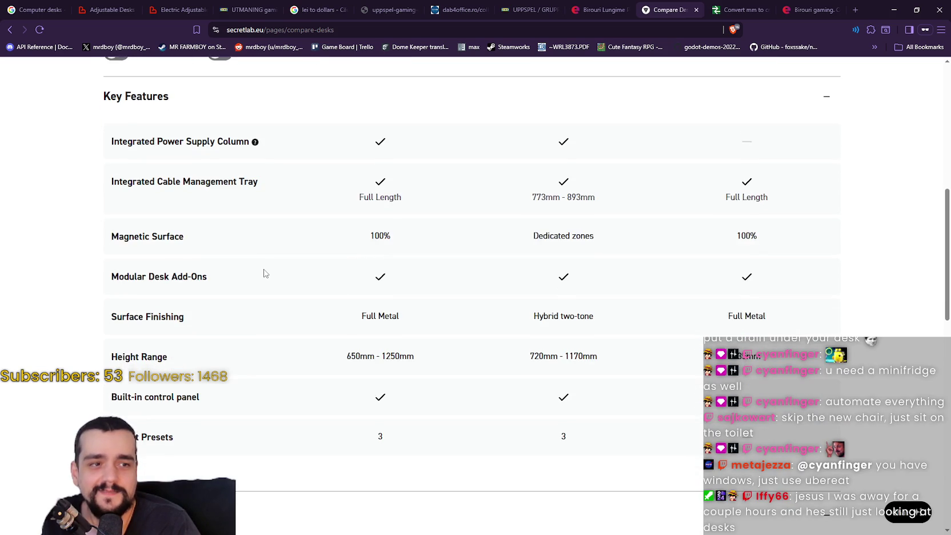
scroll(264, 272, down, 1)
scroll(263, 272, up, 4)
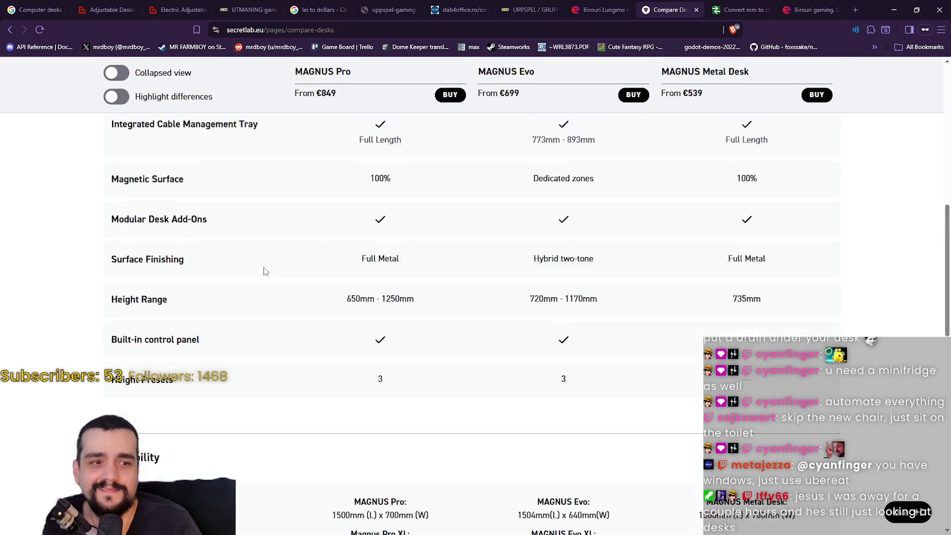
scroll(774, 328, down, 4)
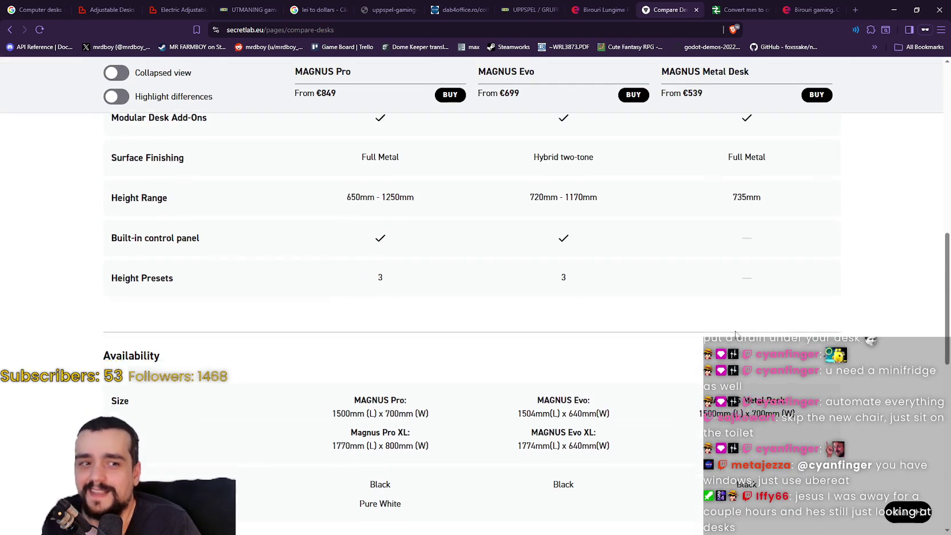
scroll(697, 309, down, 3)
scroll(680, 312, up, 4)
scroll(655, 333, up, 1)
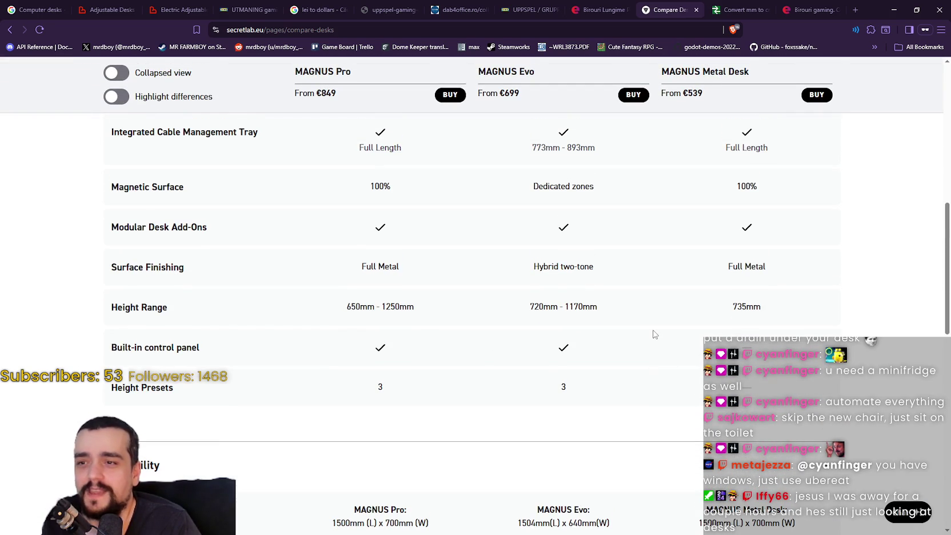
triple_click(357, 310)
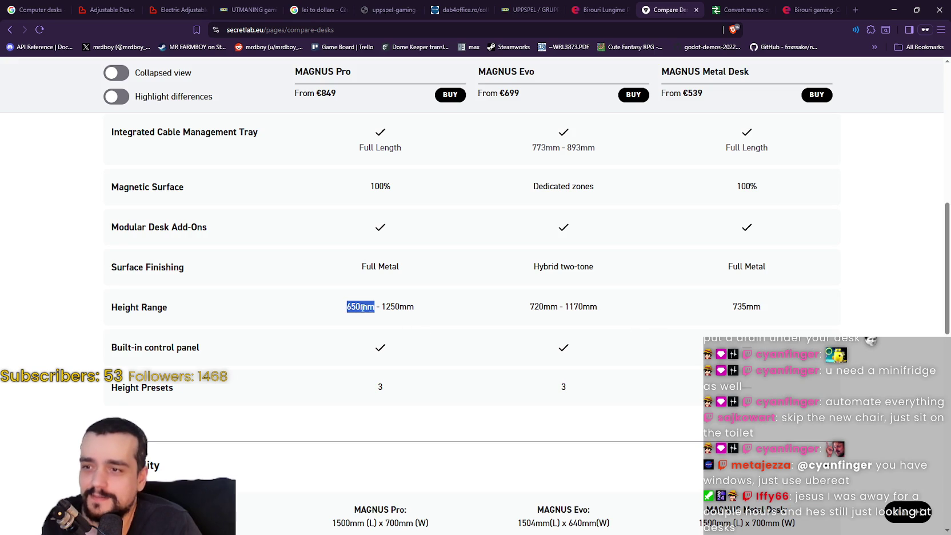
click(643, 332)
- Find and highlight the Magnus Pro XL size line in the Availability rows
scroll(603, 360, up, 1)
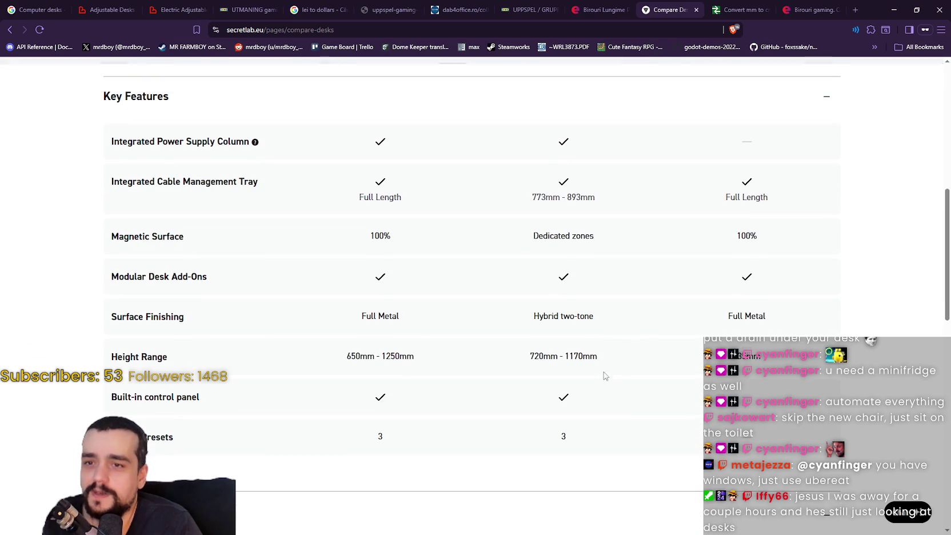
scroll(607, 389, up, 1)
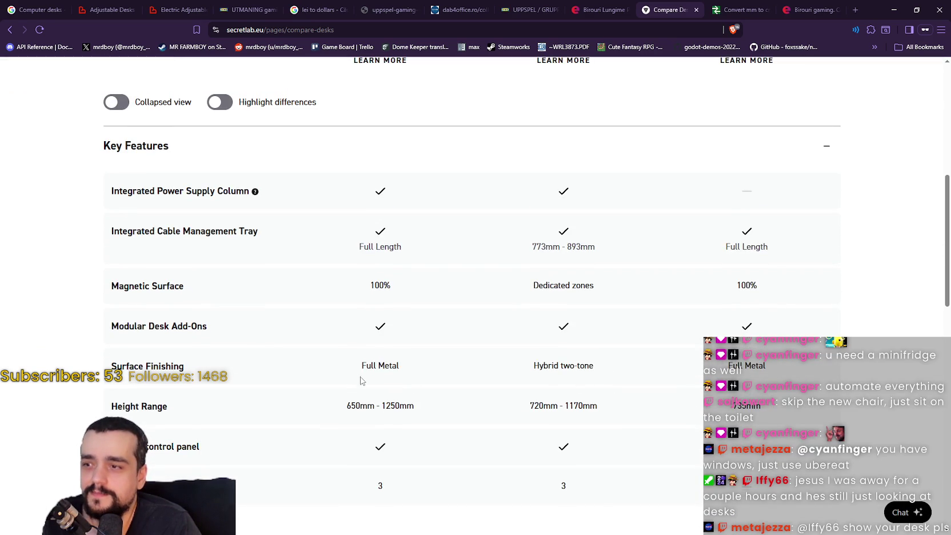
scroll(363, 379, up, 1)
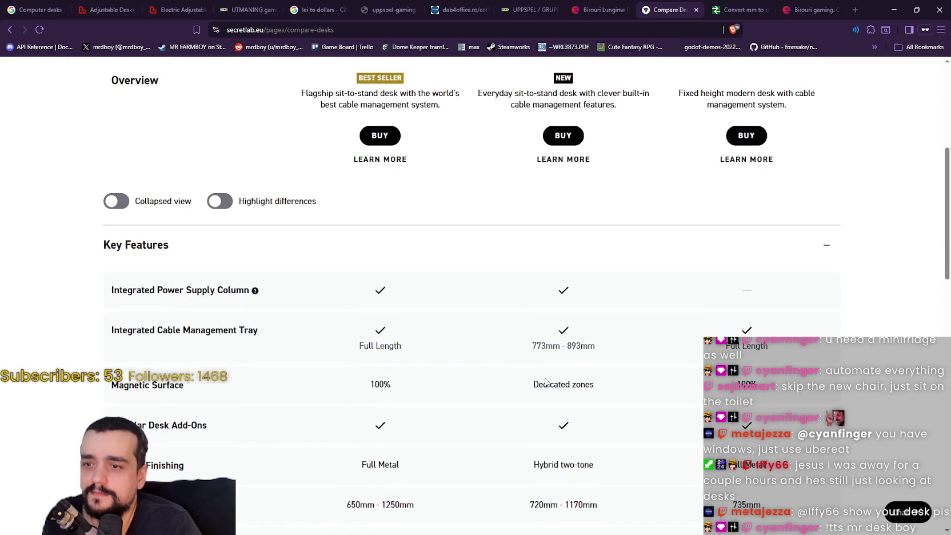
scroll(607, 397, up, 1)
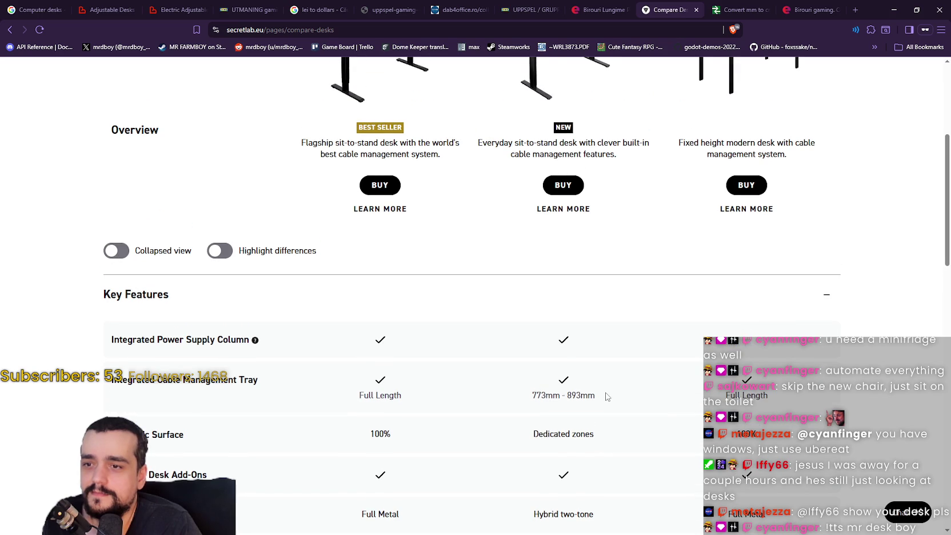
scroll(486, 391, down, 8)
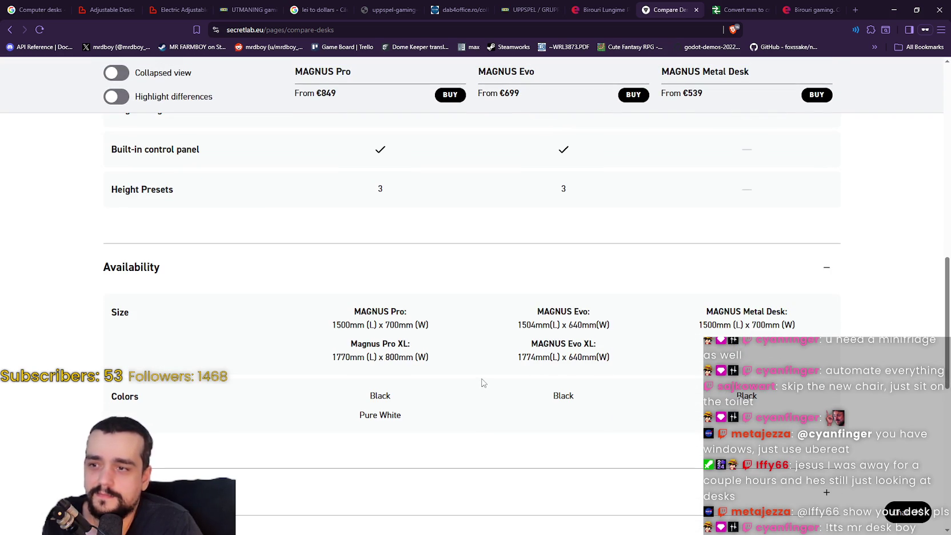
scroll(482, 382, down, 1)
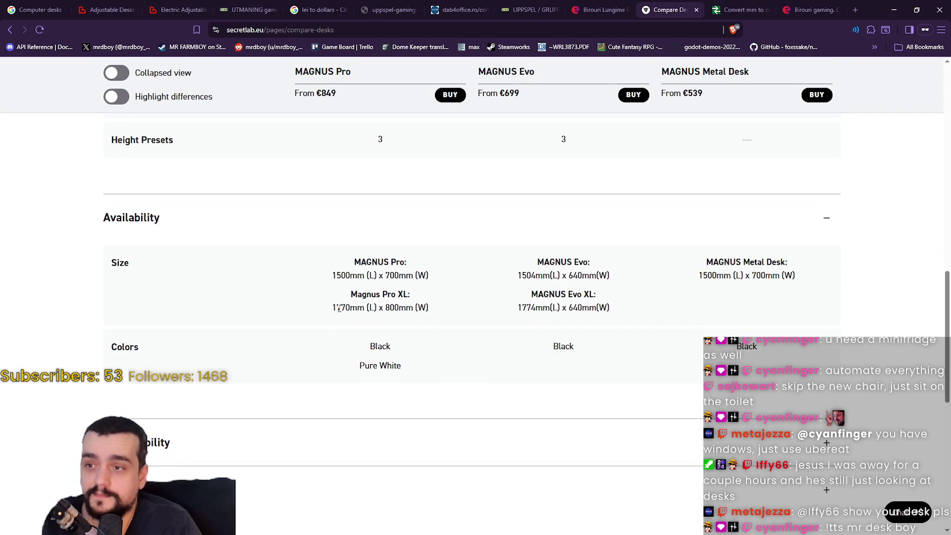
scroll(543, 334, down, 1)
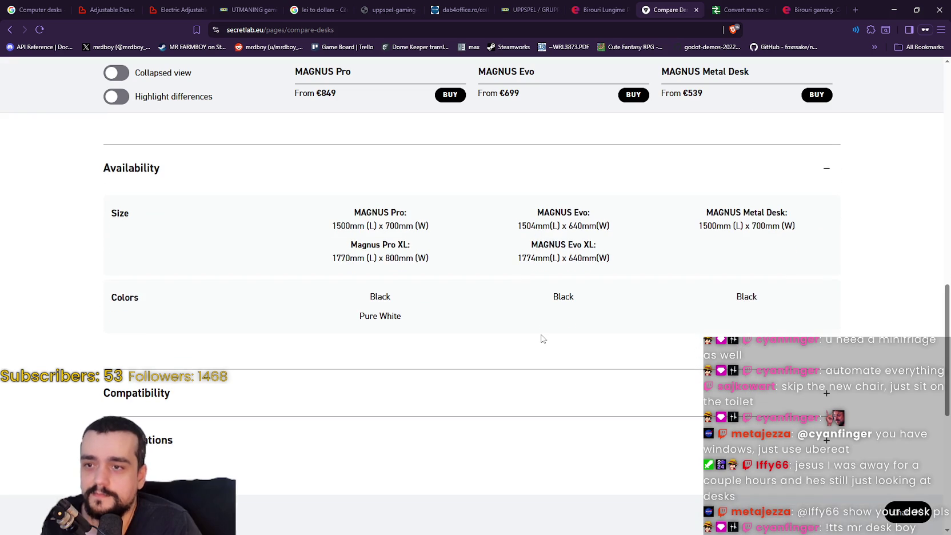
drag(414, 258, 332, 258)
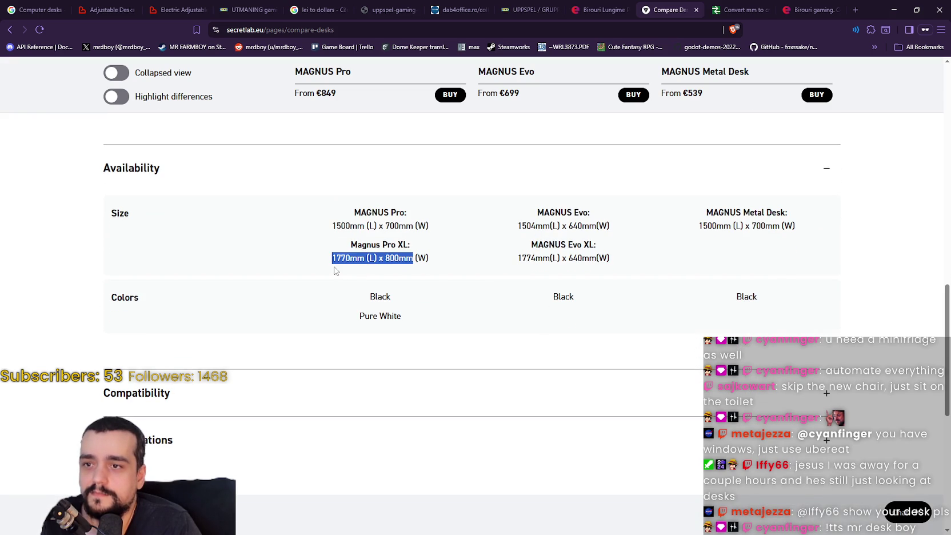
scroll(400, 269, up, 1)
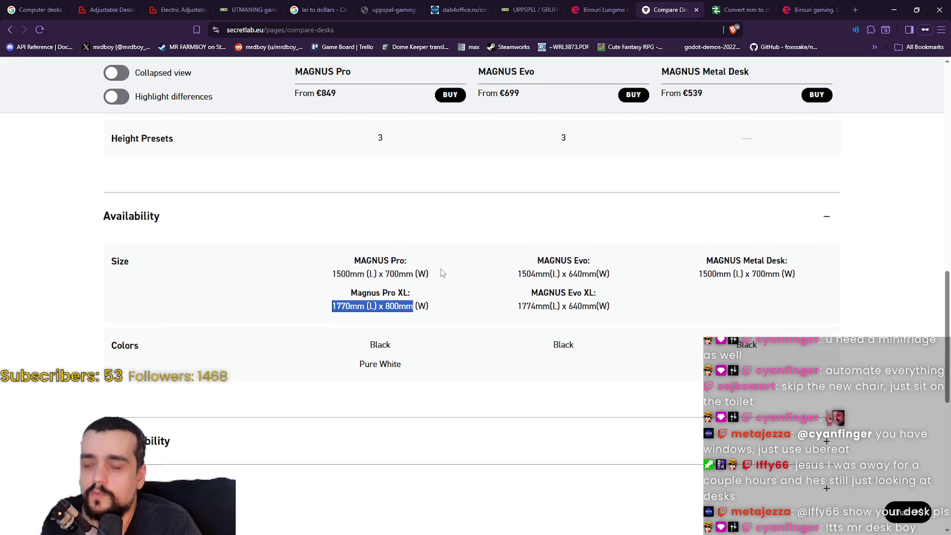
click(432, 312)
triple_click(351, 307)
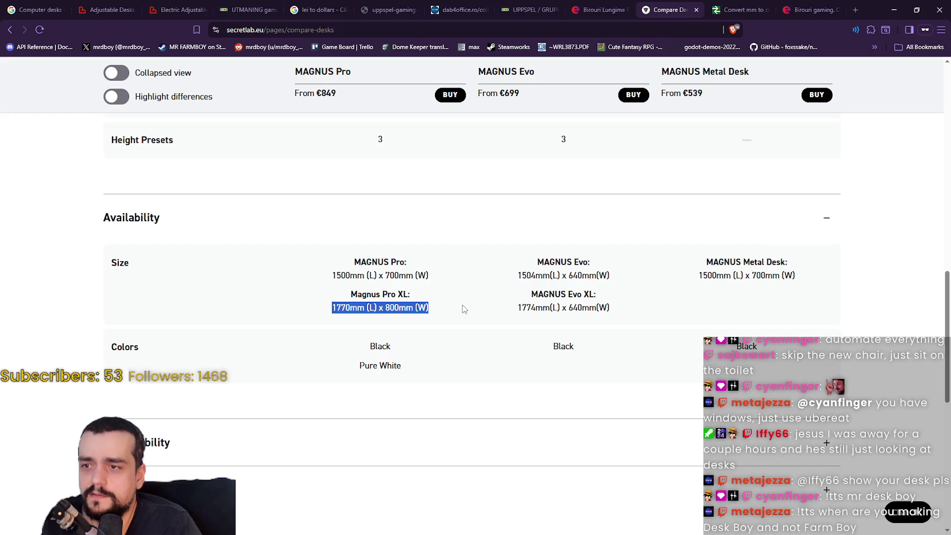
drag(464, 309, 603, 309)
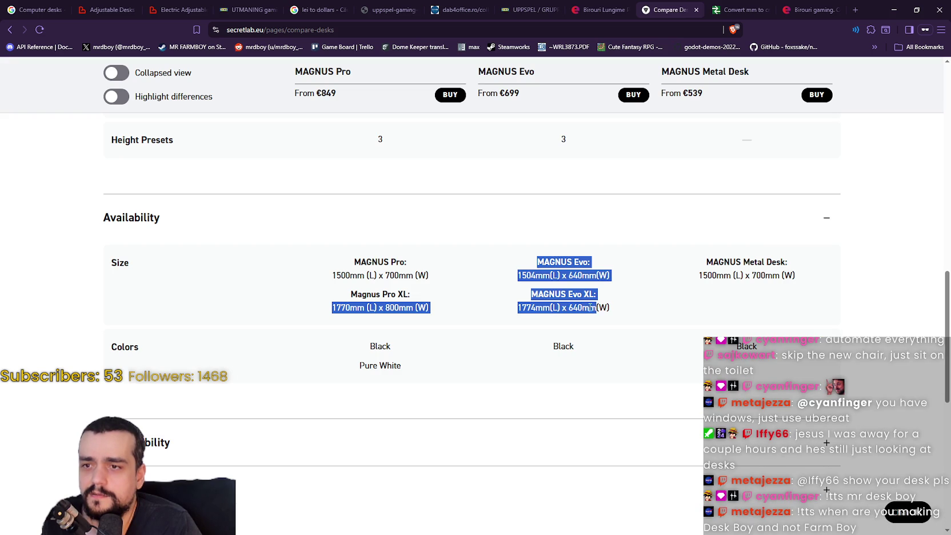
click(628, 312)
scroll(631, 314, down, 1)
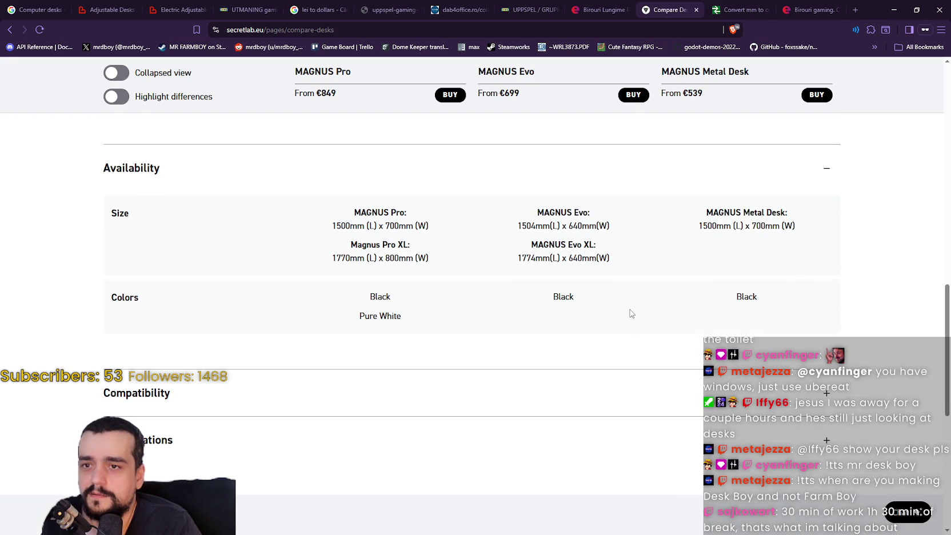
scroll(628, 312, up, 10)
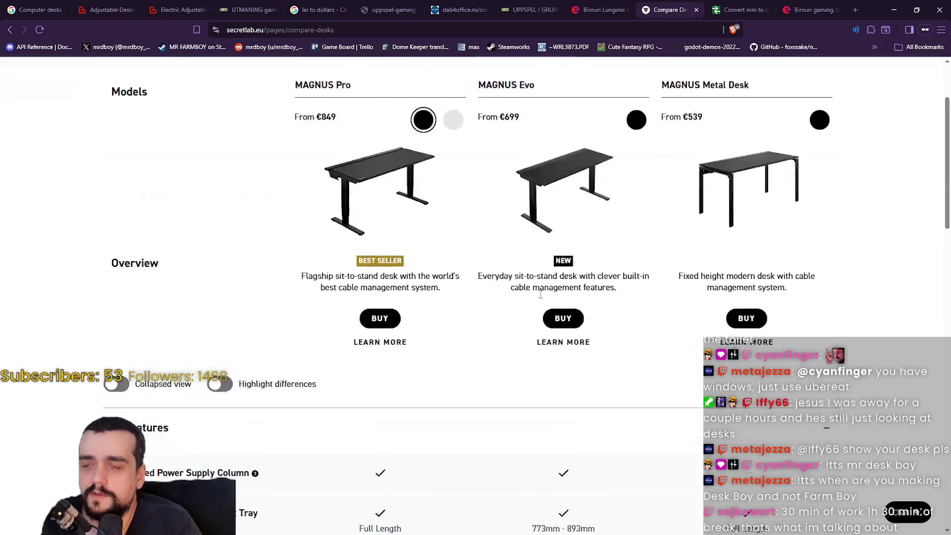
mouse_move(283, 91)
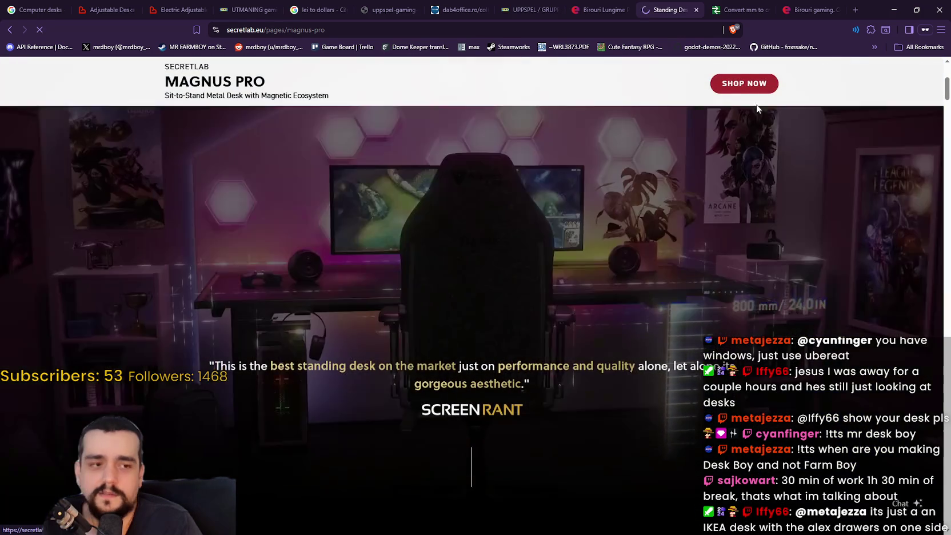
- Set the MAGNUS Pro desk length to Pro XL, 1770 x 800 mm, priced €1.048
click(761, 282)
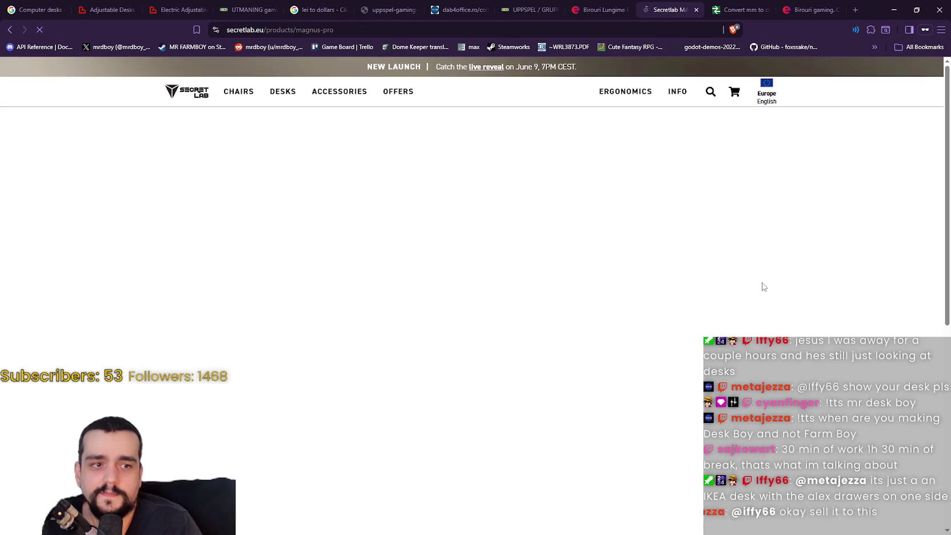
scroll(761, 284, down, 3)
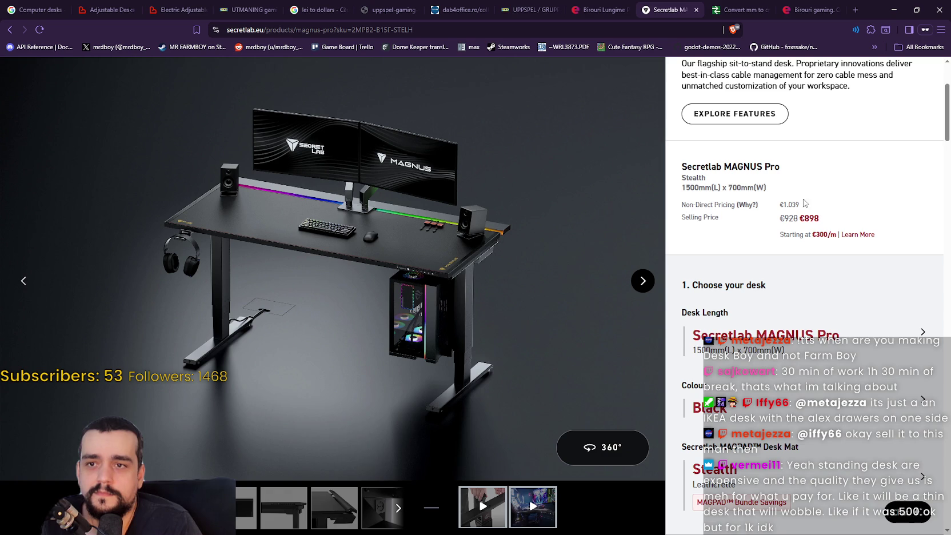
scroll(733, 231, up, 2)
scroll(733, 231, up, 1)
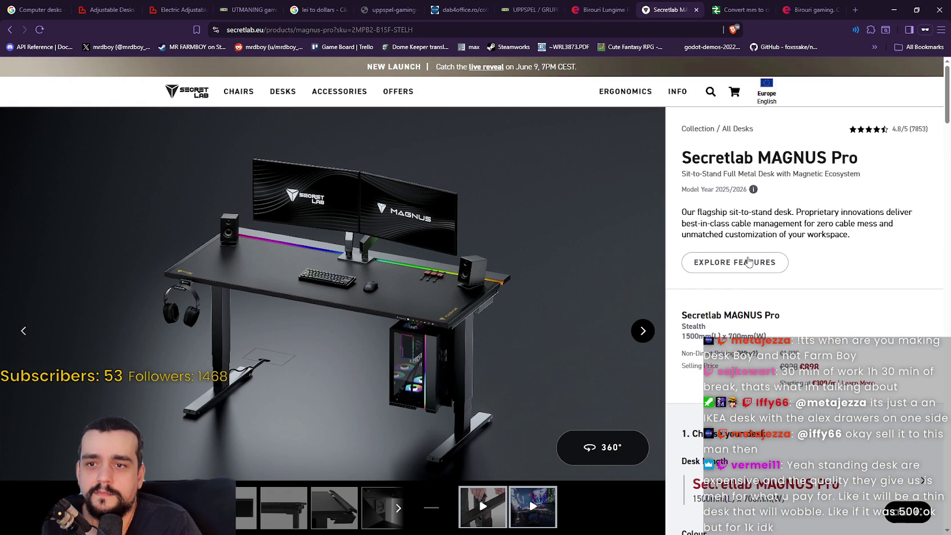
scroll(758, 280, down, 7)
scroll(758, 280, up, 3)
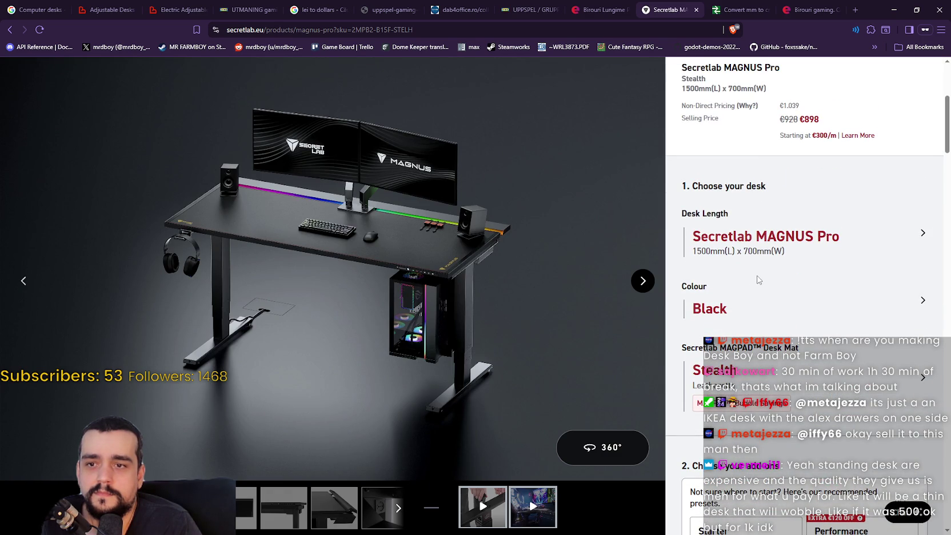
click(883, 238)
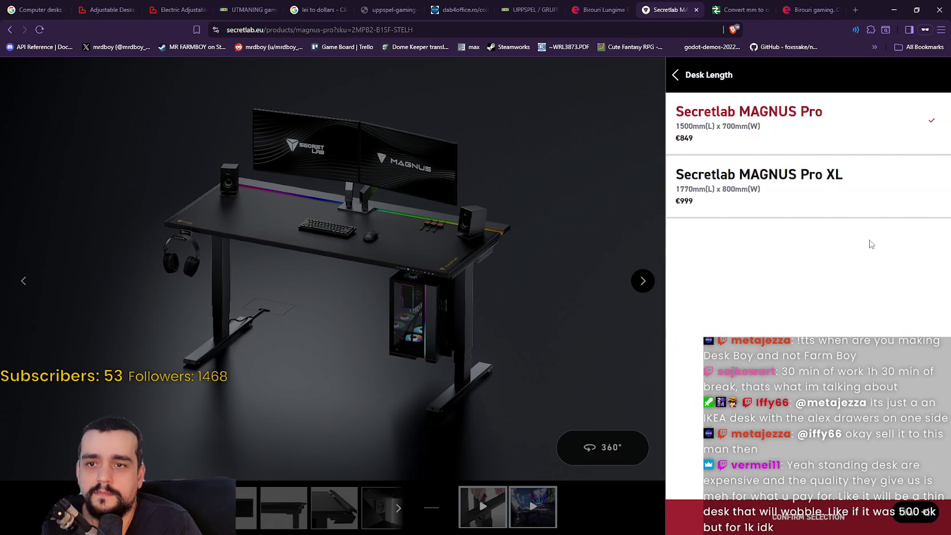
click(727, 180)
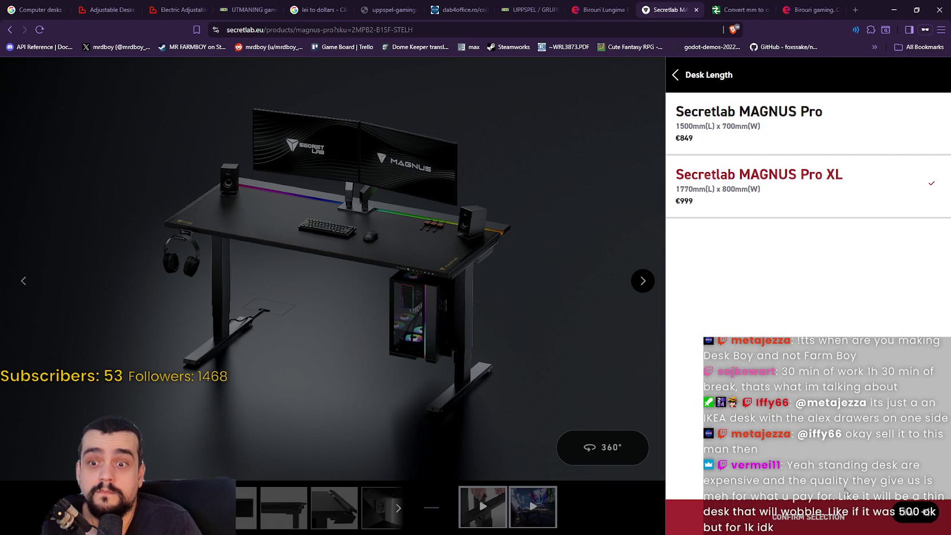
click(797, 517)
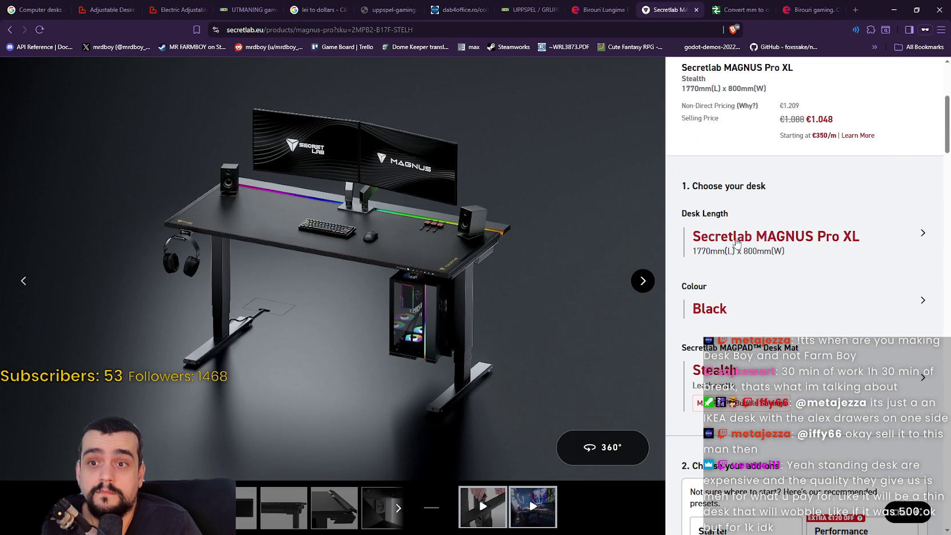
scroll(754, 300, up, 5)
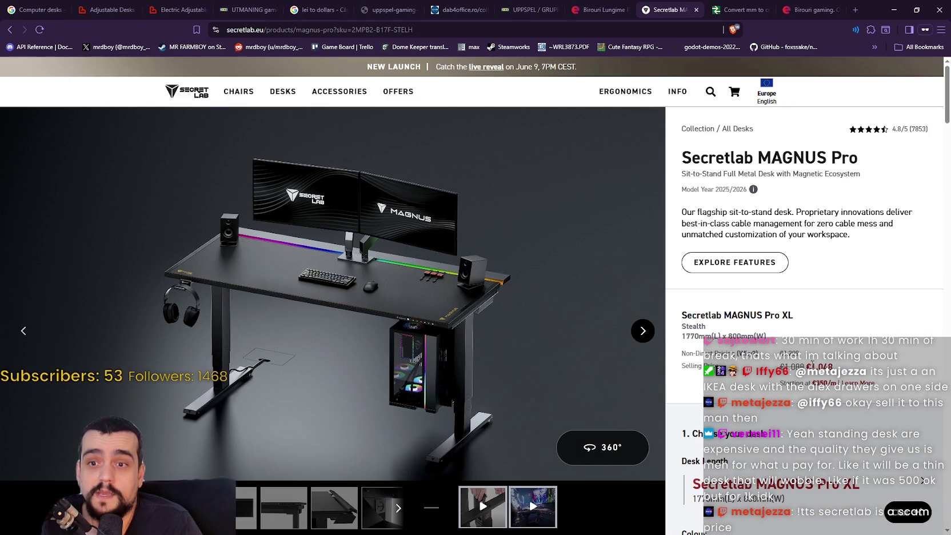
double_click(818, 366)
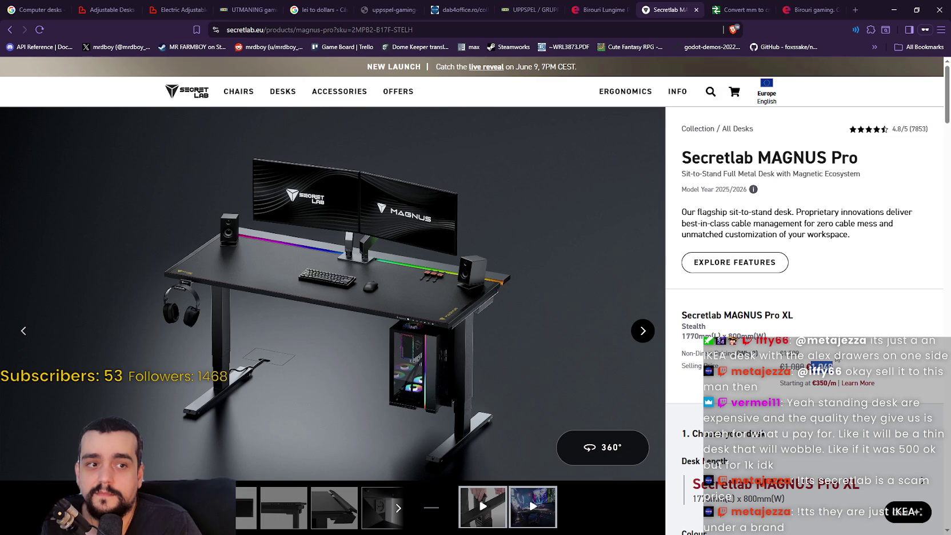
- Scroll through the MAGNUS Pro XL product page details
scroll(835, 357, down, 3)
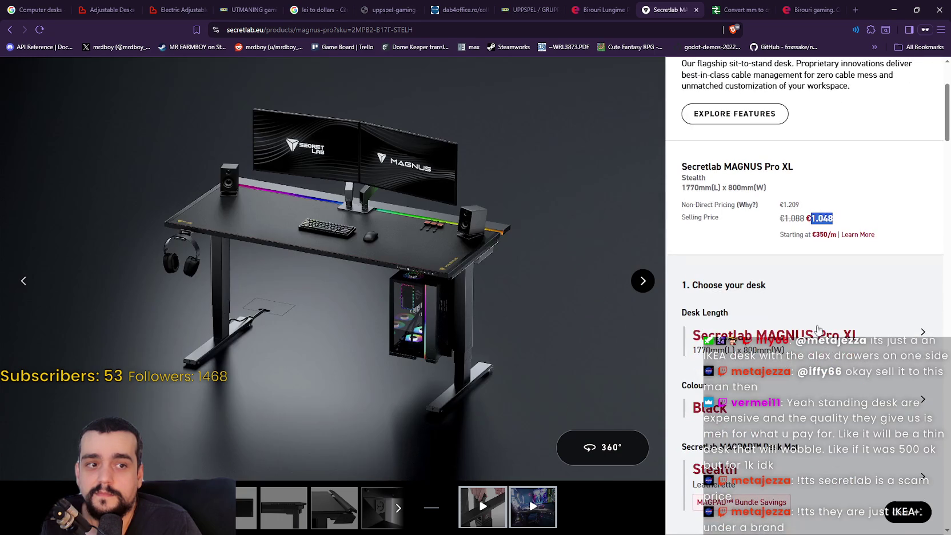
scroll(812, 320, down, 2)
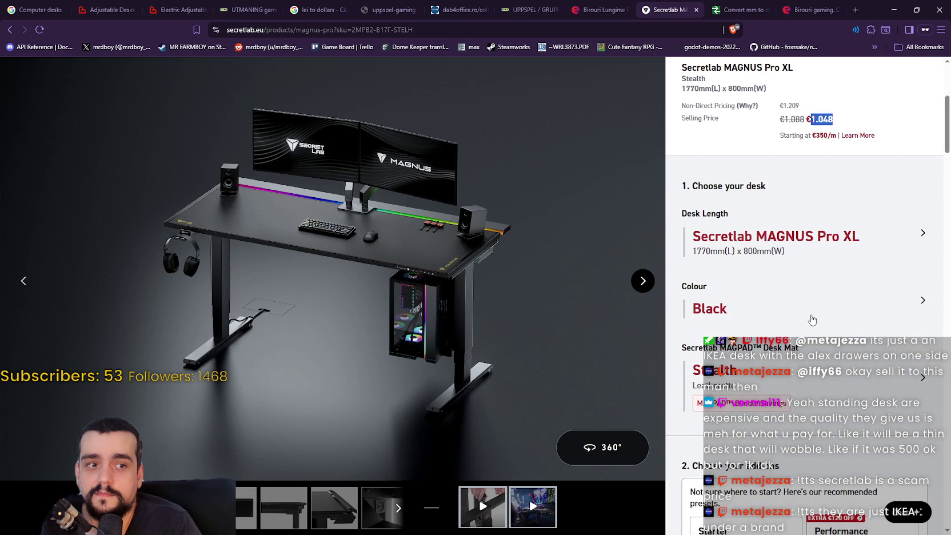
scroll(787, 266, down, 3)
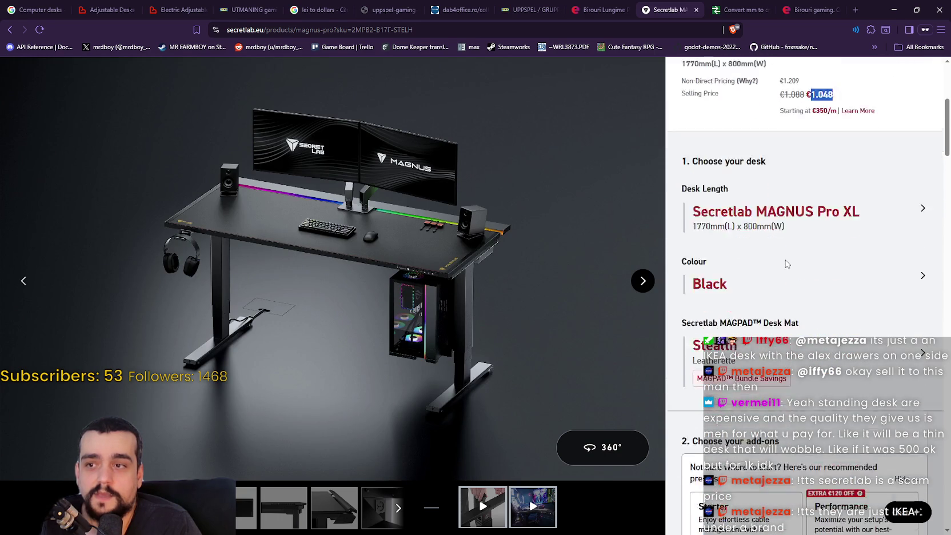
scroll(821, 312, down, 1)
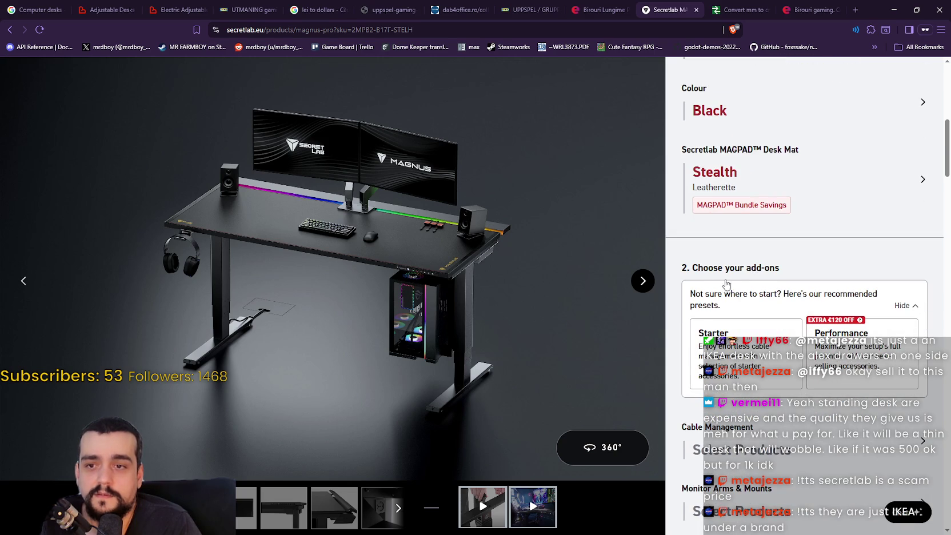
scroll(765, 228, up, 1)
scroll(777, 230, up, 1)
scroll(783, 263, down, 10)
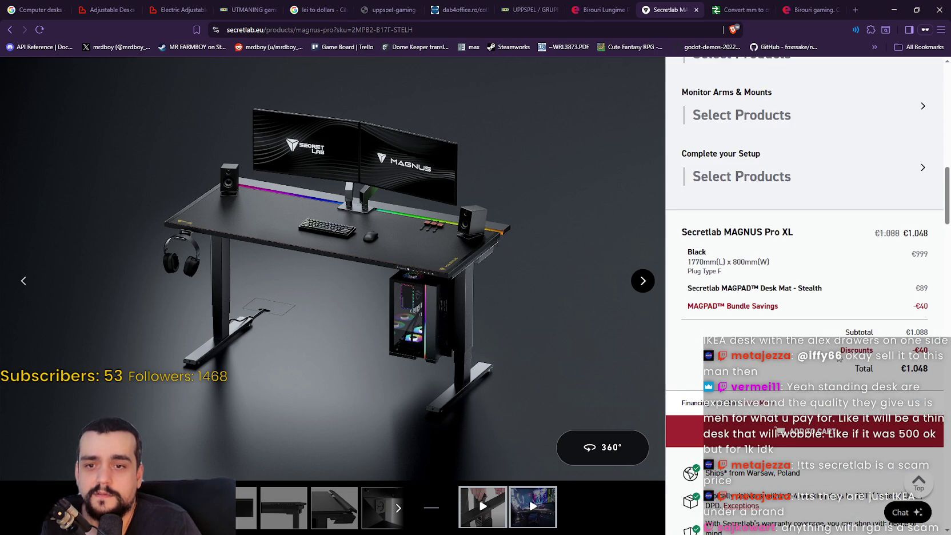
scroll(802, 370, up, 3)
scroll(806, 359, down, 8)
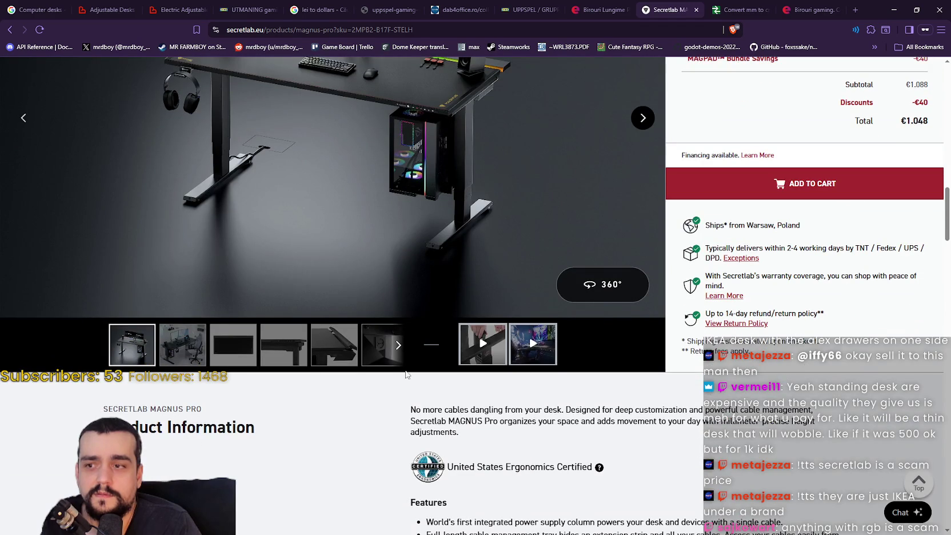
- View the desk and MAGPAD desk mat photos, then bring up the Chairs menu
click(197, 359)
click(227, 357)
scroll(291, 366, up, 3)
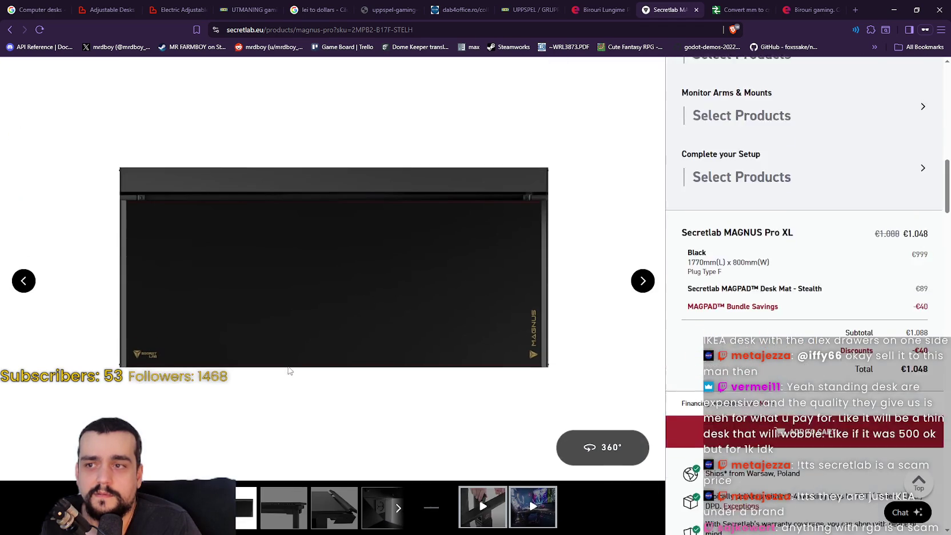
scroll(300, 366, up, 3)
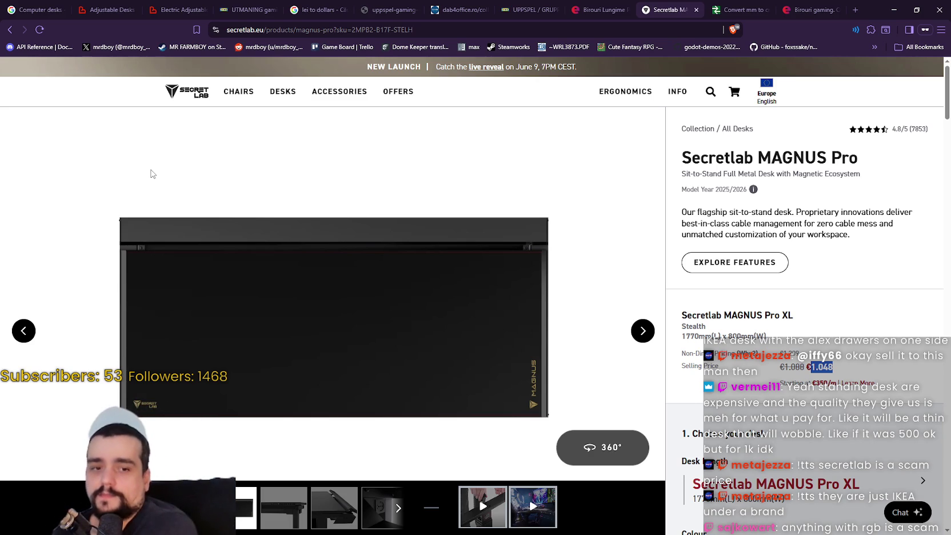
mouse_move(247, 96)
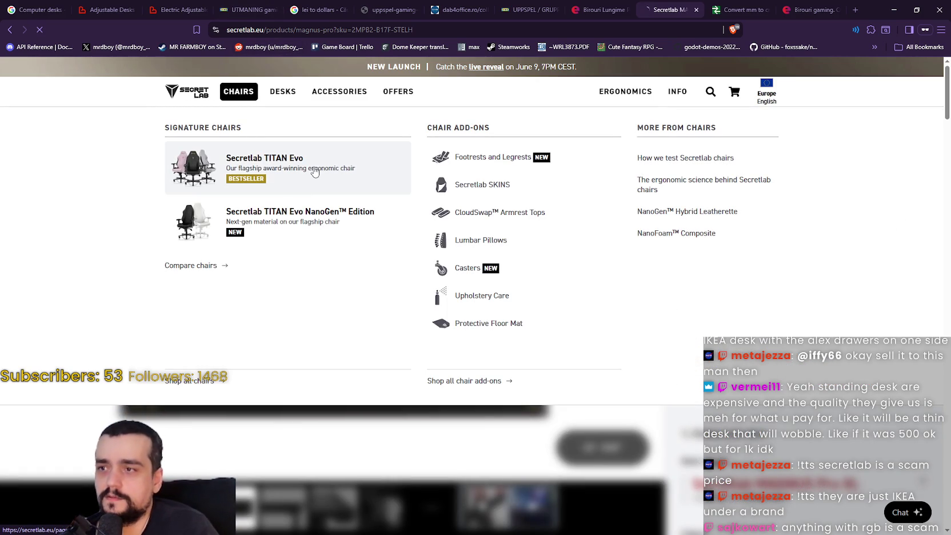
- Open the TITAN Evo buying page, showing the Stealth Regular chair at €549
click(354, 215)
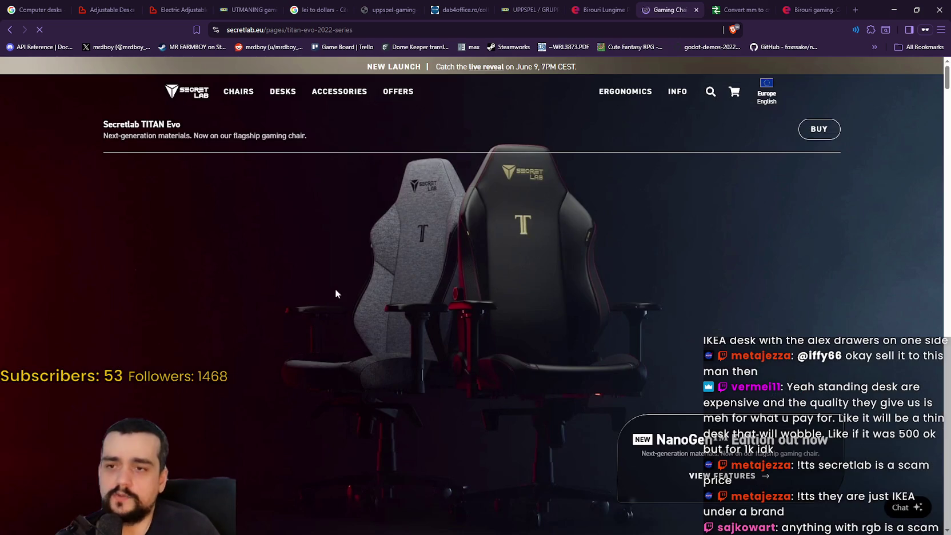
scroll(727, 241, down, 3)
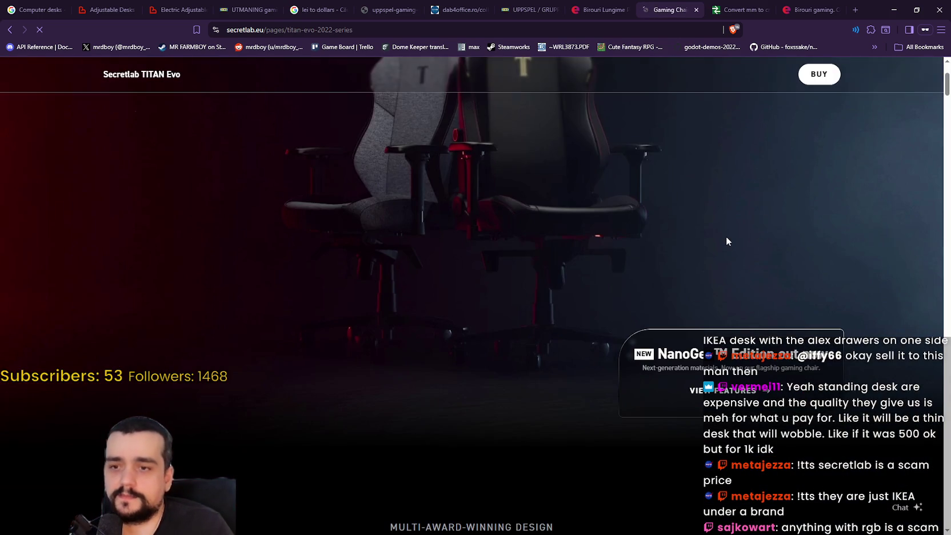
click(818, 74)
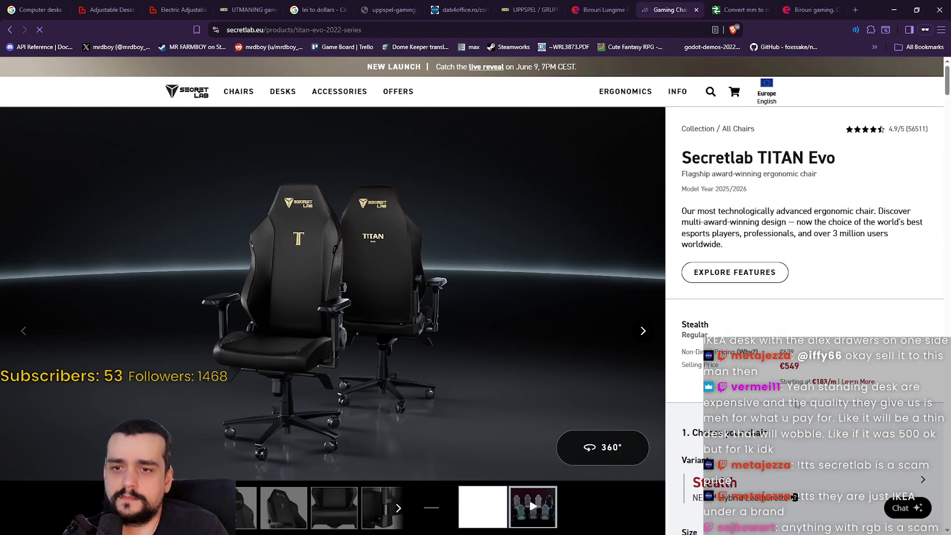
scroll(797, 404, down, 2)
- Step through the gallery close-ups of the seat, armrests and lumbar knobs
click(246, 516)
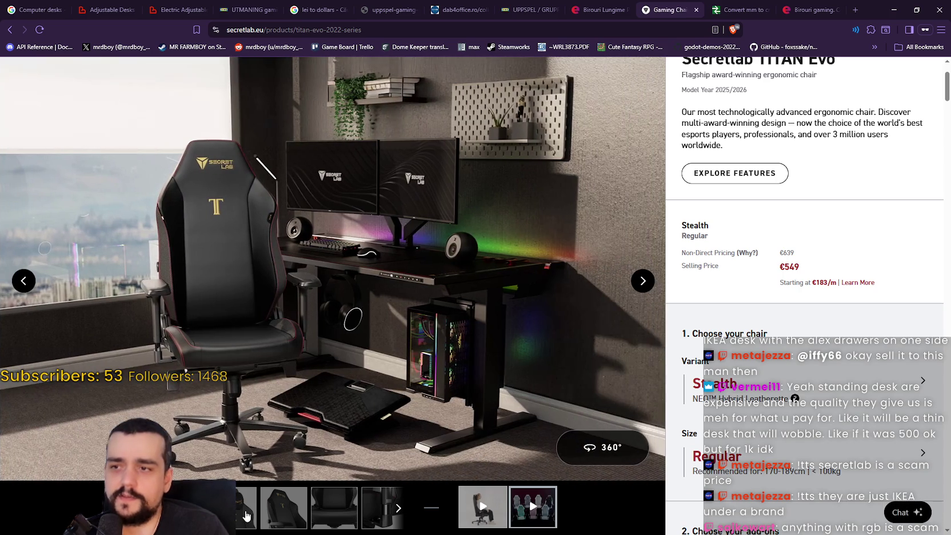
click(316, 508)
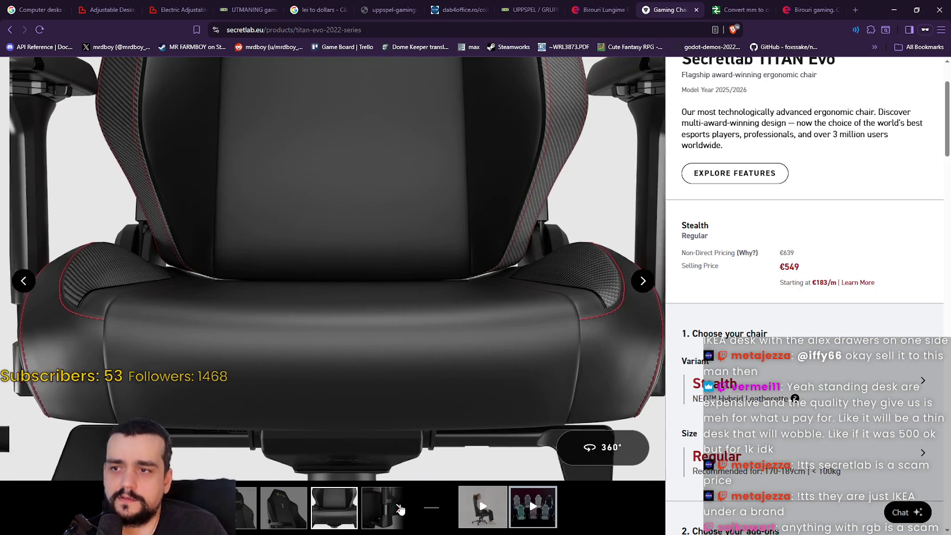
click(403, 523)
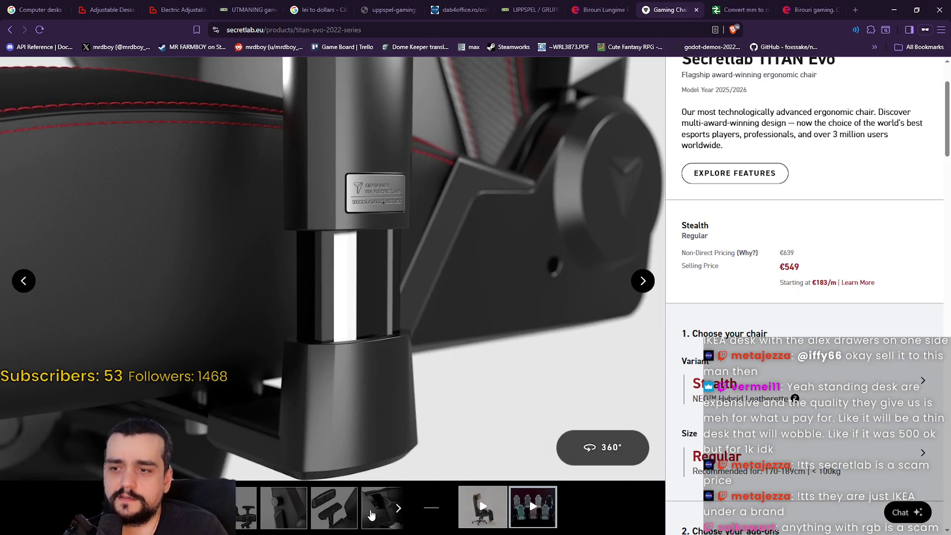
click(274, 514)
click(309, 514)
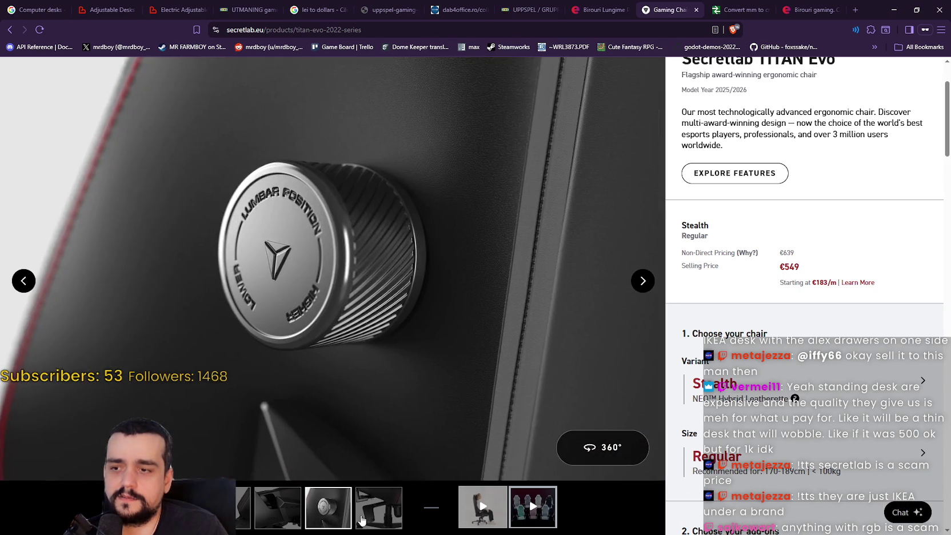
scroll(272, 483, down, 2)
scroll(264, 492, down, 5)
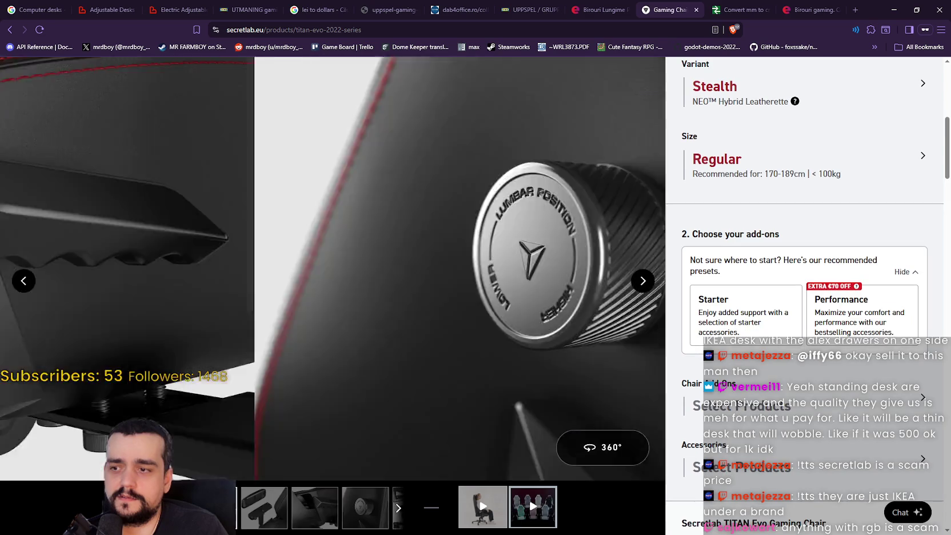
click(268, 503)
scroll(331, 349, up, 10)
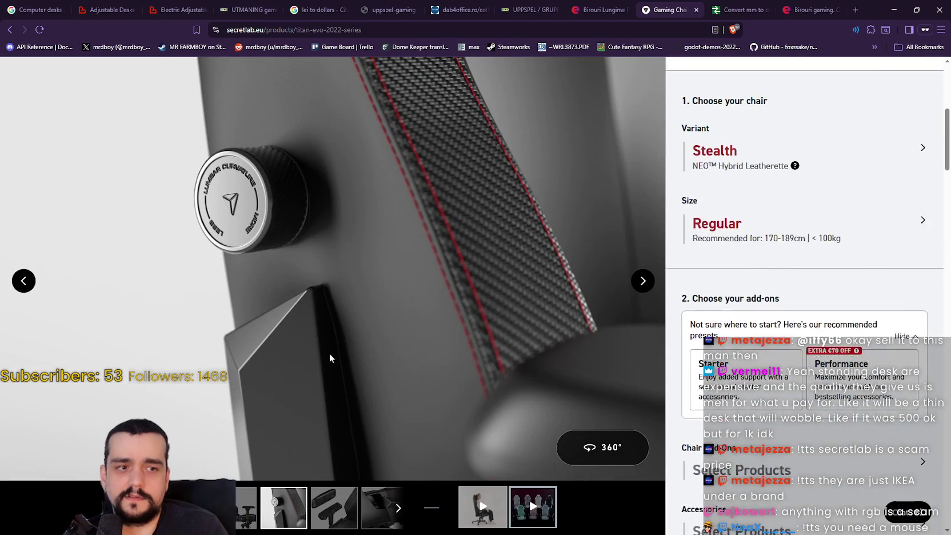
scroll(317, 304, up, 5)
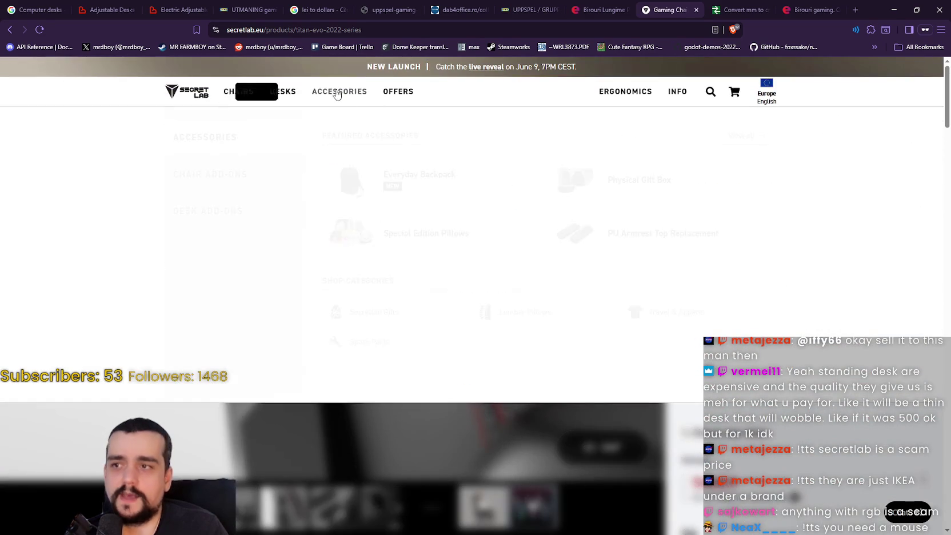
mouse_move(337, 92)
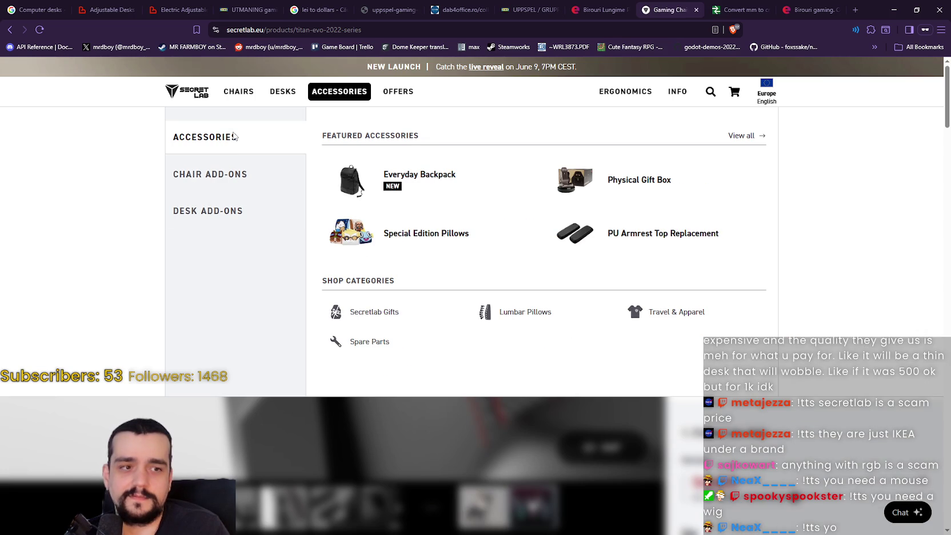
mouse_move(269, 95)
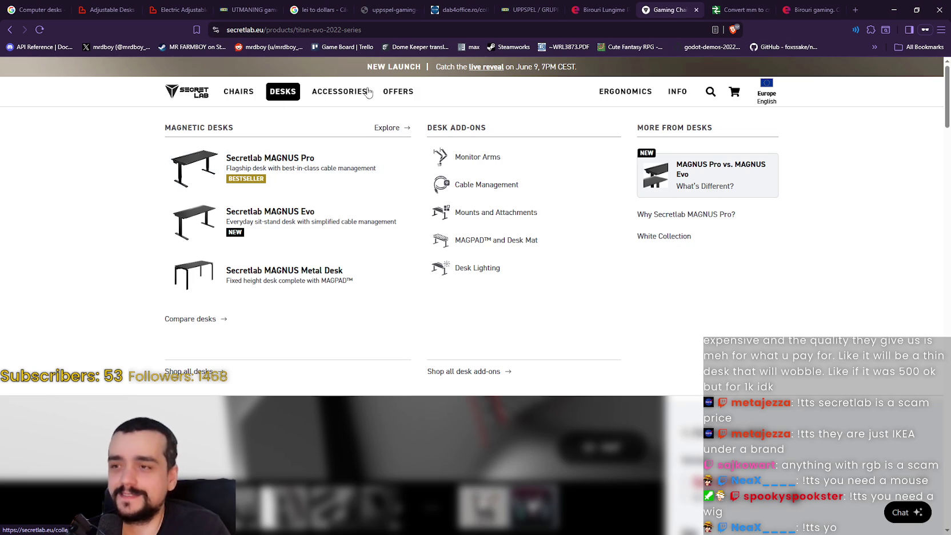
mouse_move(395, 95)
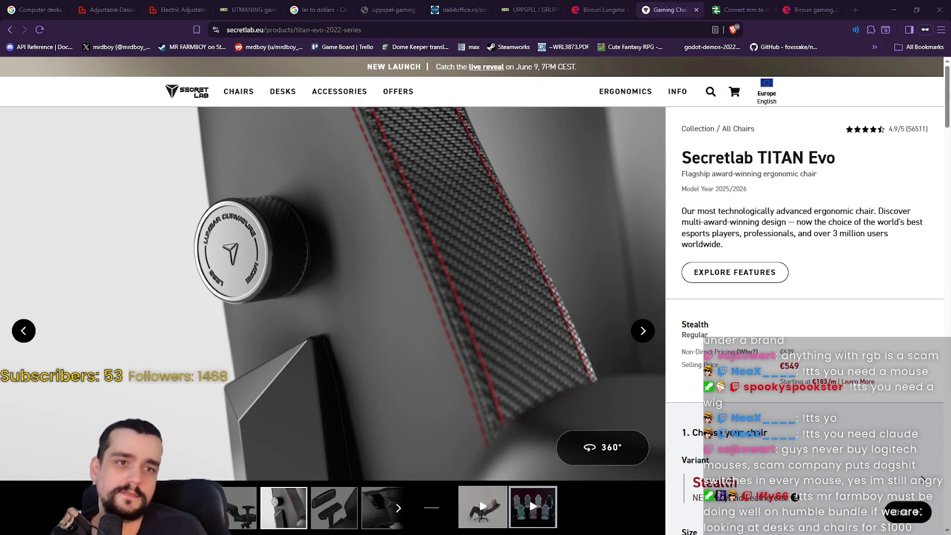
- Load scauneonline.ro/gaming-chairs in a new private window
key(ctrl+shift+n)
text(scauneonline.ro/gaming-chairs)
key(Return)
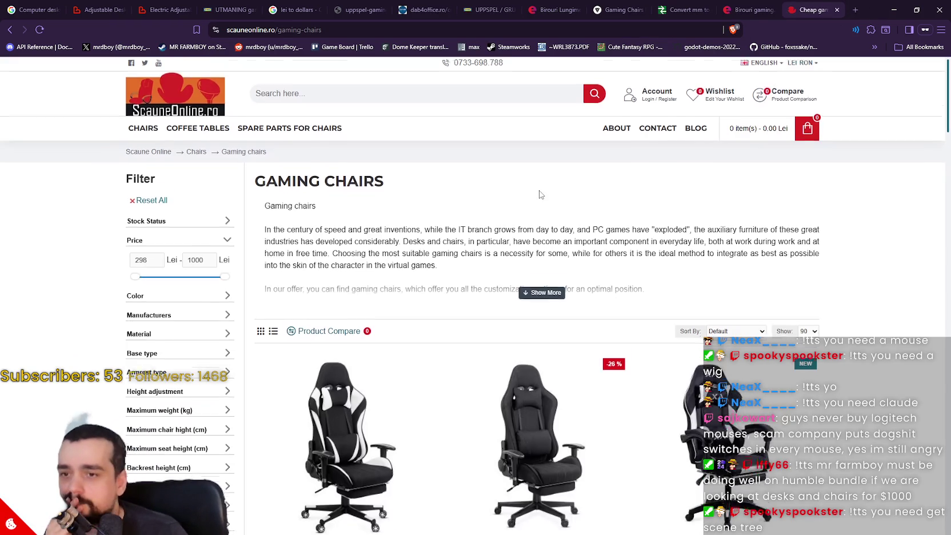
- Browse the gaming chairs grid priced 60–202 €, then return to the top
scroll(540, 195, down, 1)
scroll(597, 393, down, 4)
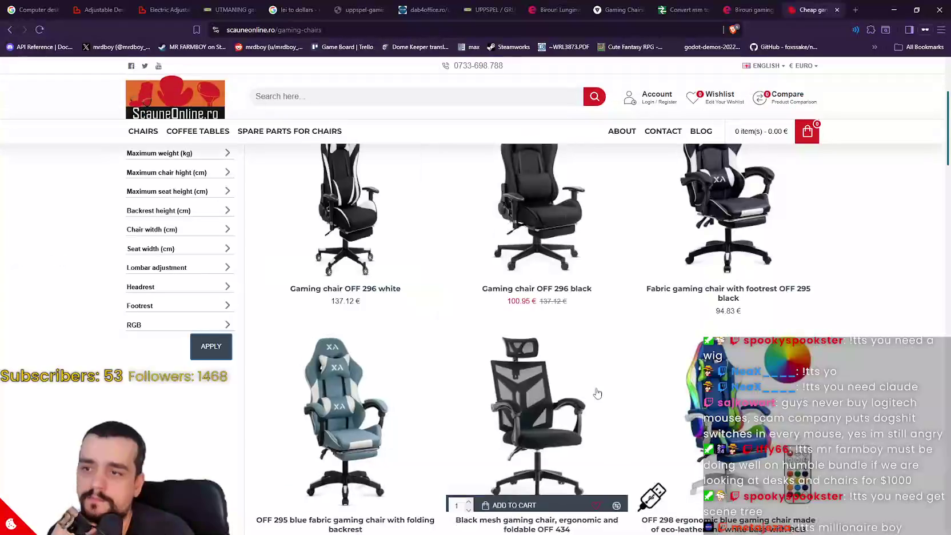
scroll(796, 326, up, 3)
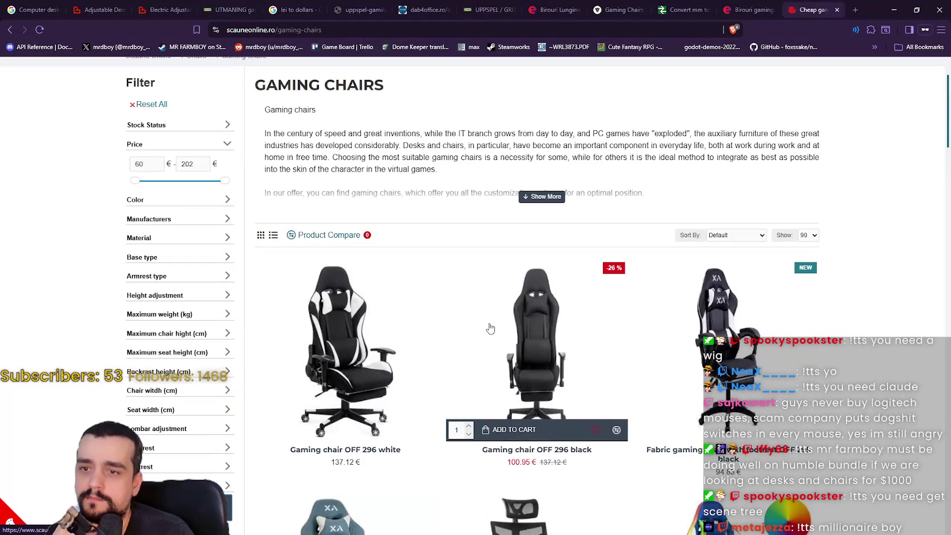
scroll(490, 328, down, 2)
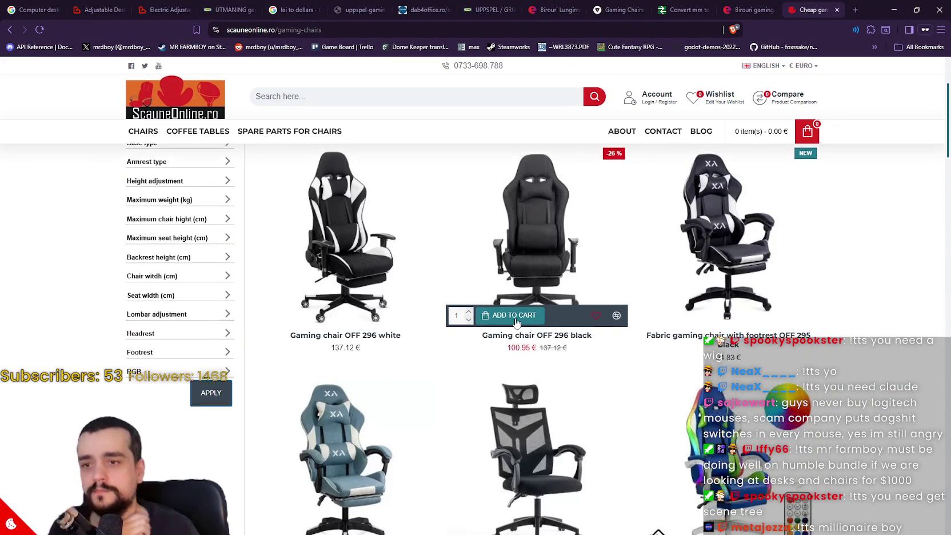
scroll(475, 366, down, 2)
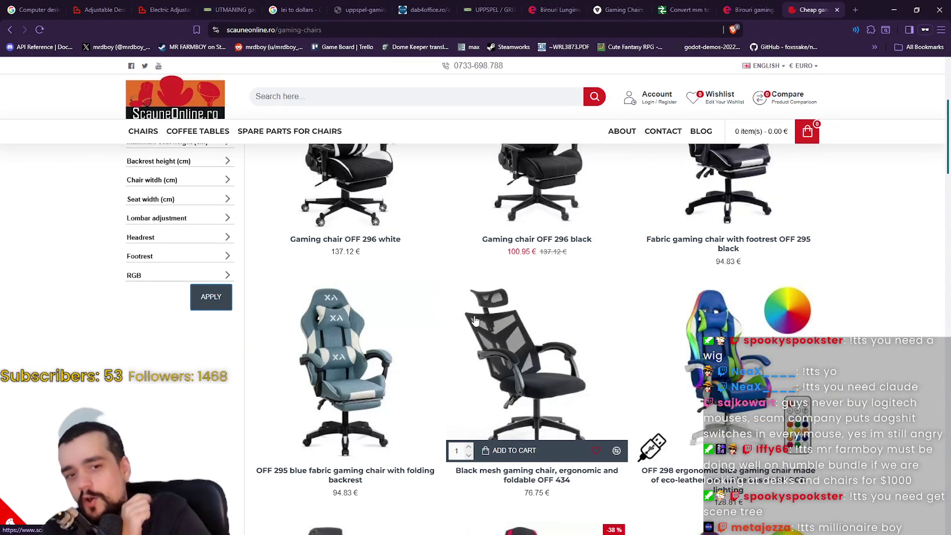
scroll(408, 322, down, 3)
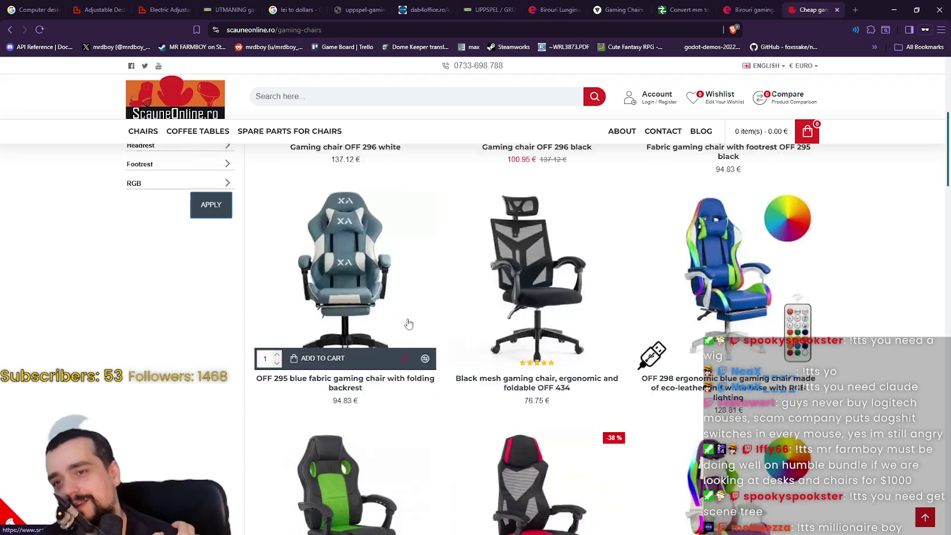
scroll(255, 412, down, 7)
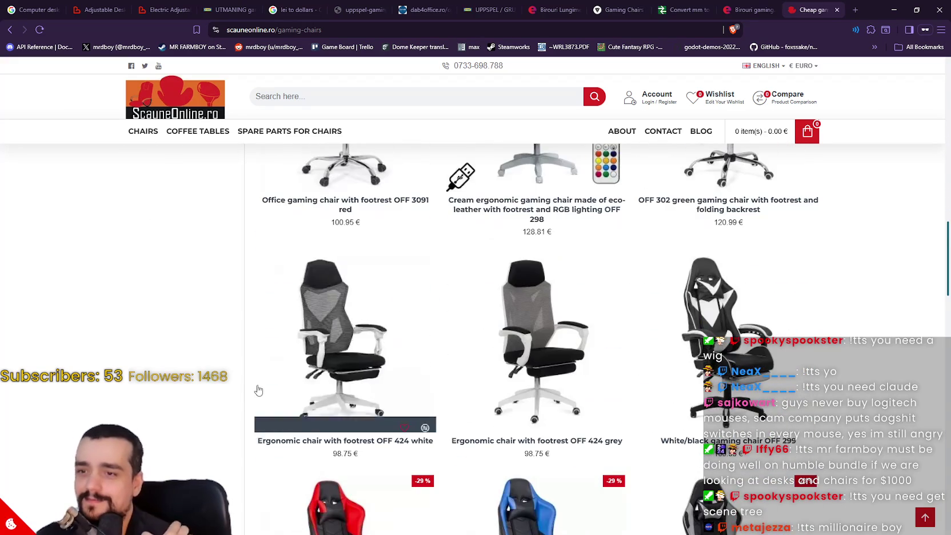
scroll(279, 362, down, 7)
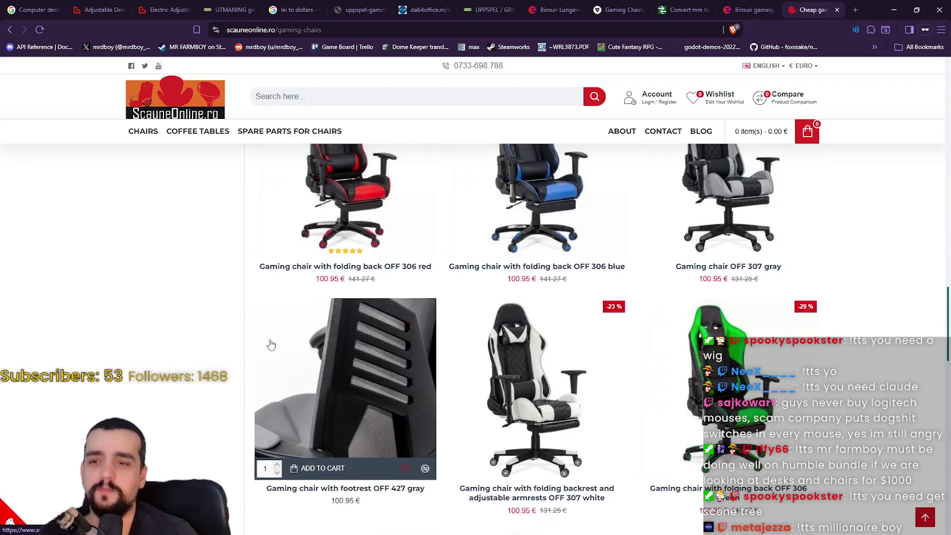
scroll(371, 172, down, 4)
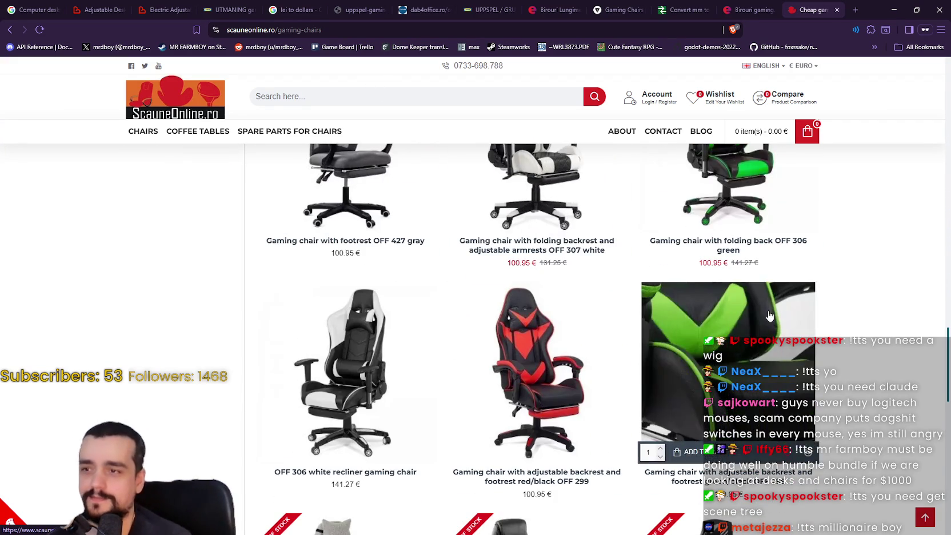
scroll(391, 363, up, 8)
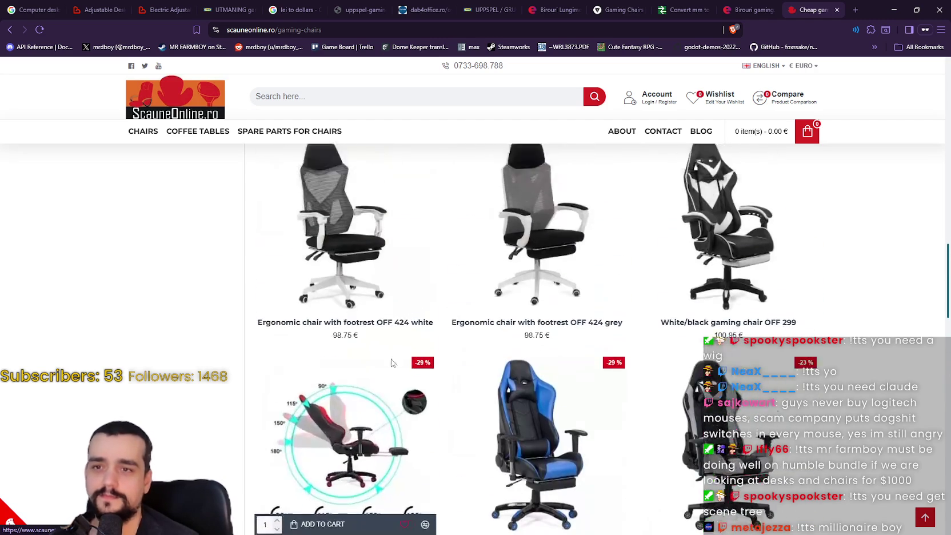
scroll(394, 354, up, 15)
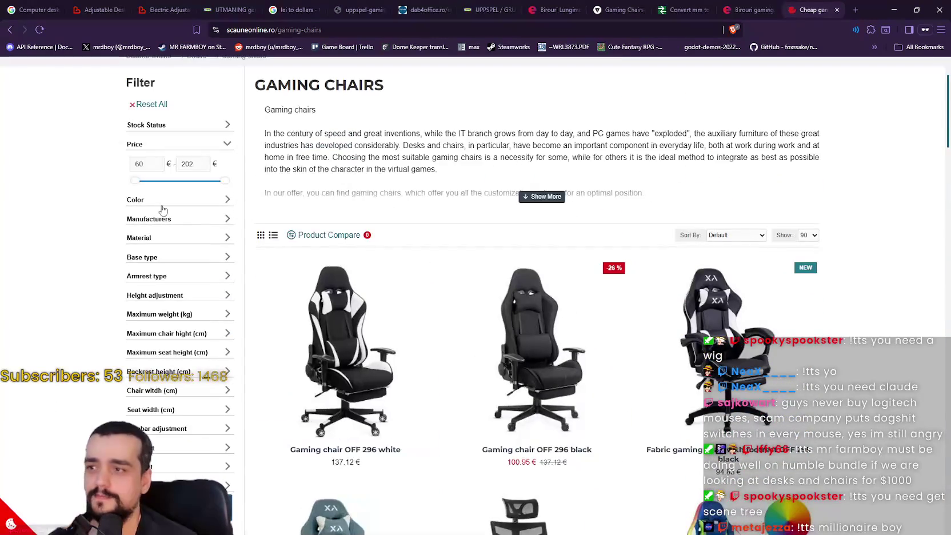
scroll(163, 210, up, 2)
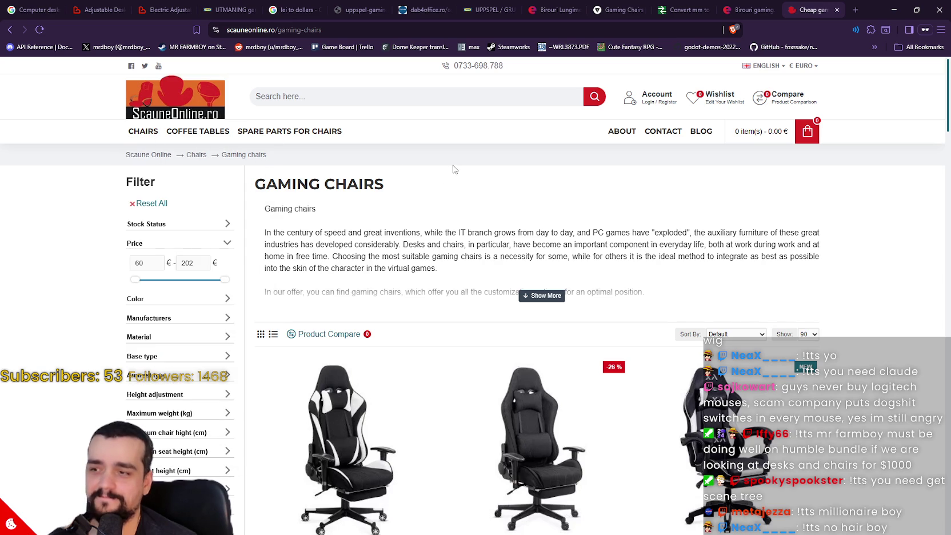
- Browse the Coffee Tables listing, then go back to the gaming chairs listing
click(191, 132)
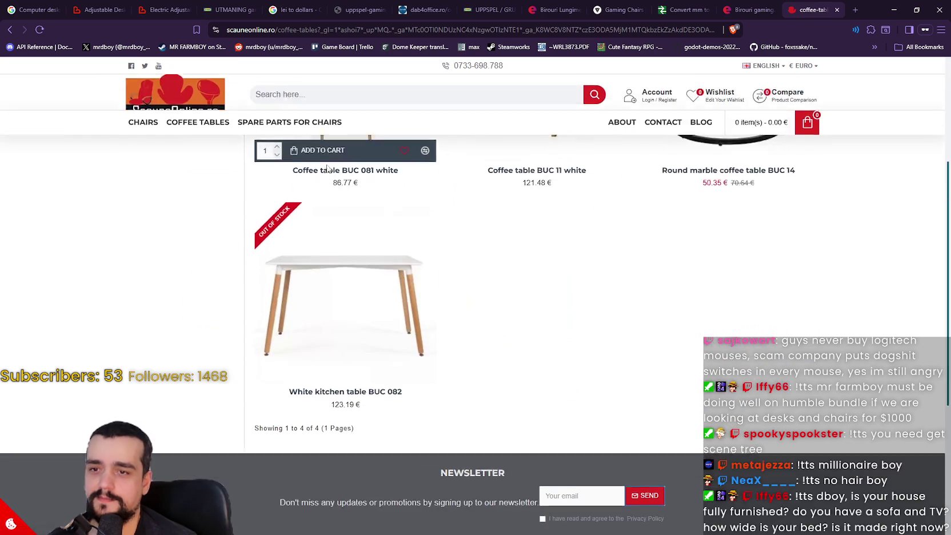
mouse_move(143, 137)
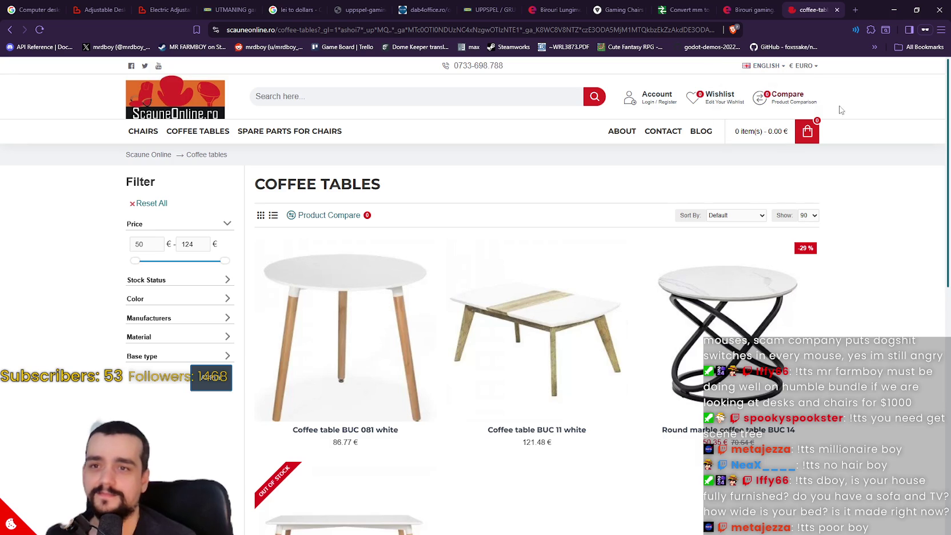
click(318, 98)
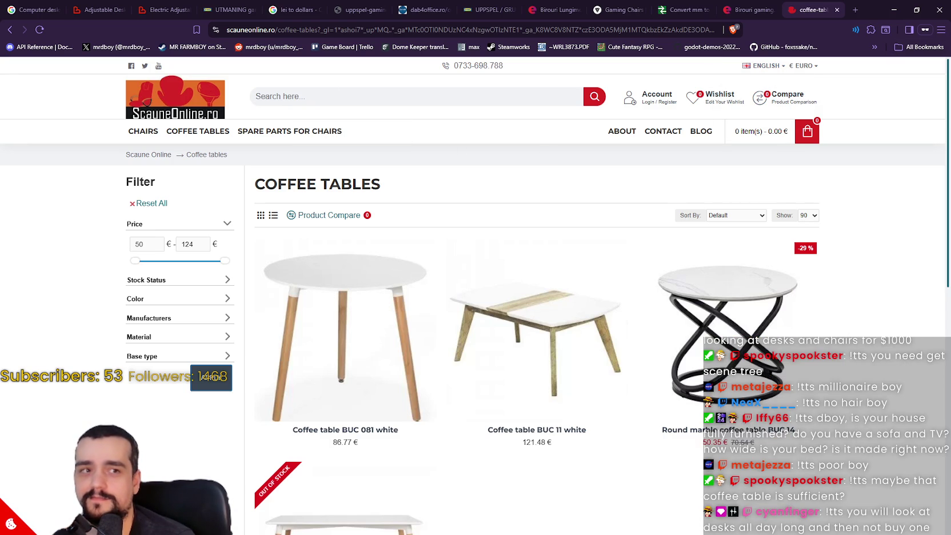
click(12, 31)
scroll(722, 227, down, 5)
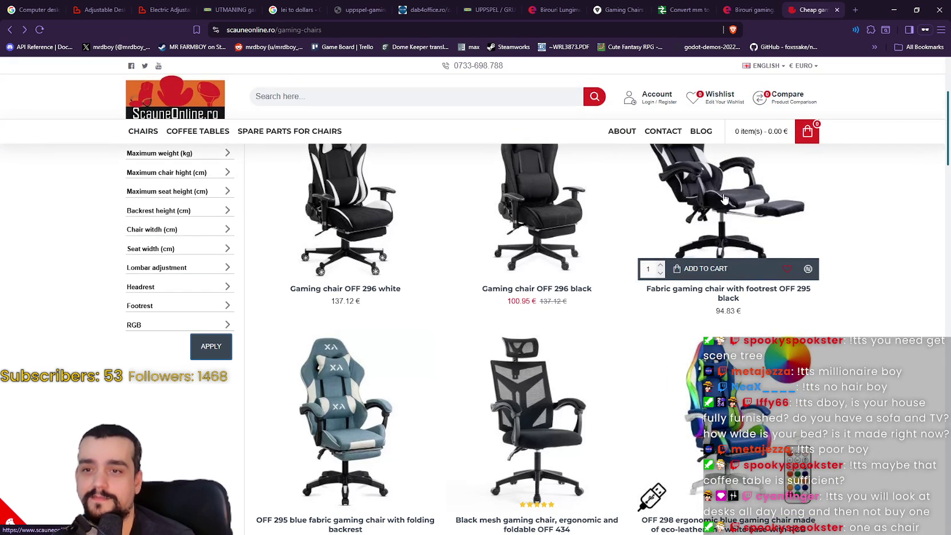
scroll(475, 283, down, 2)
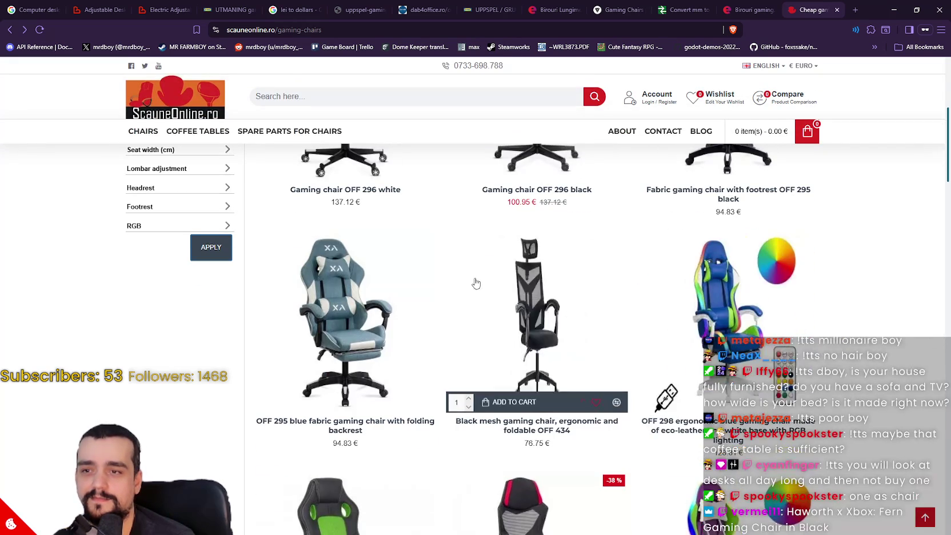
scroll(315, 263, down, 8)
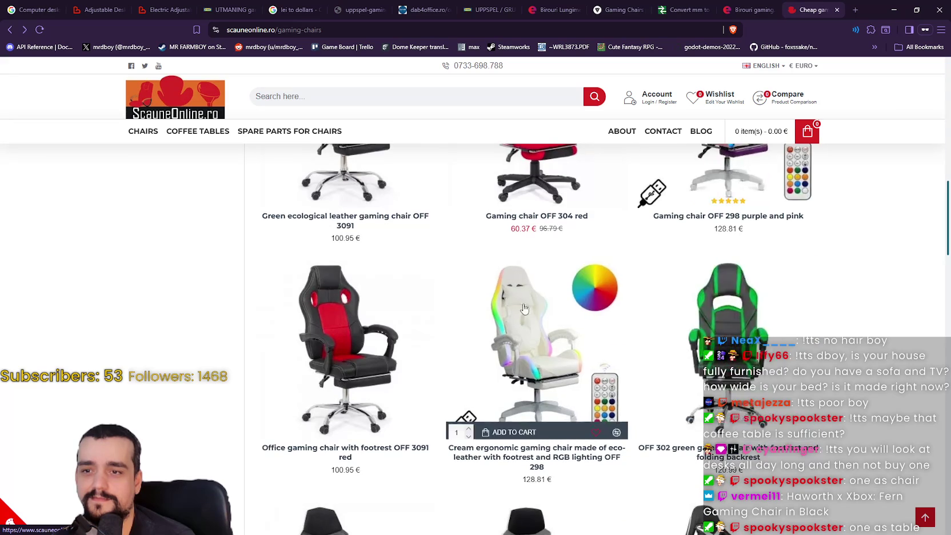
scroll(435, 286, down, 6)
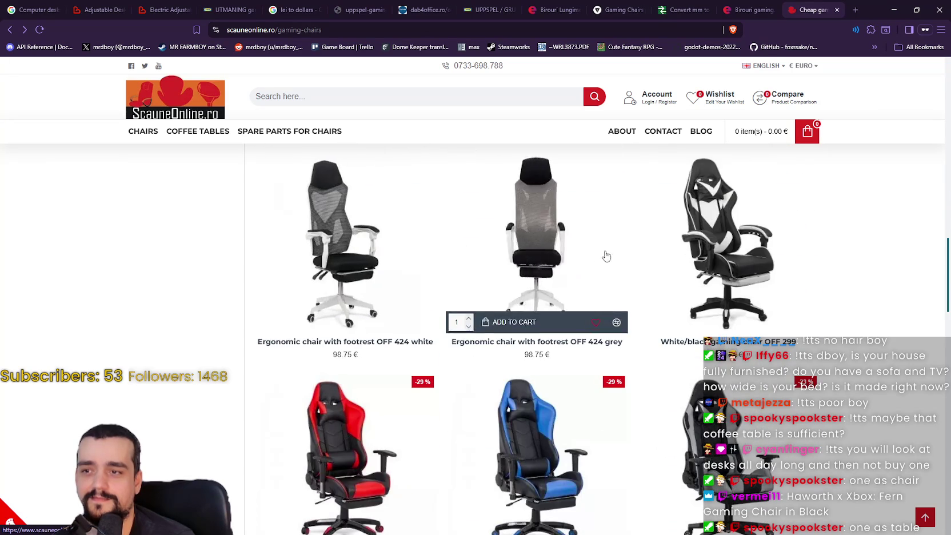
scroll(701, 282, down, 3)
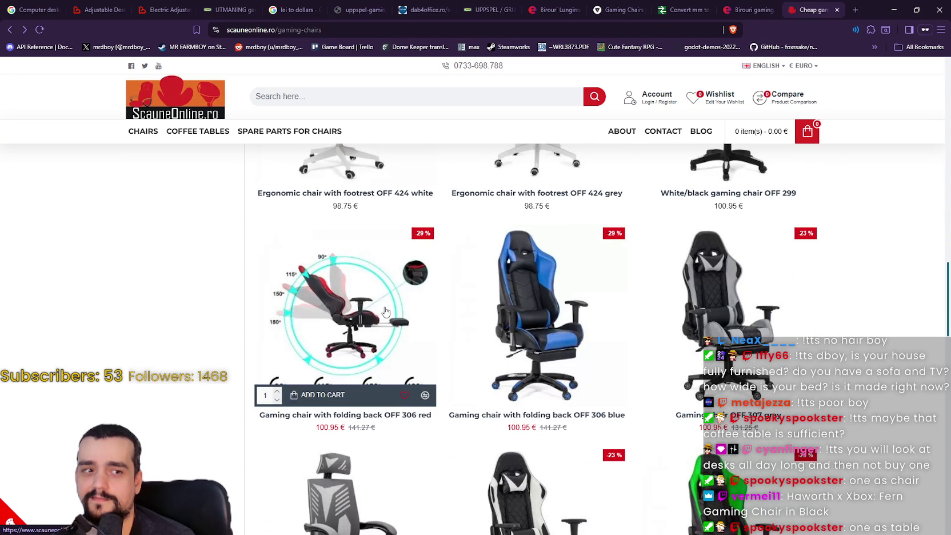
scroll(386, 312, down, 3)
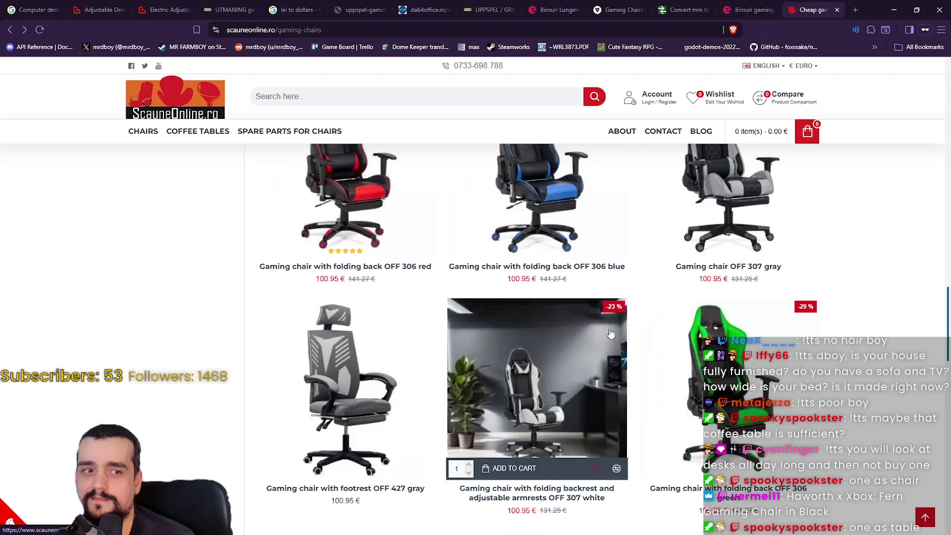
scroll(815, 330, down, 10)
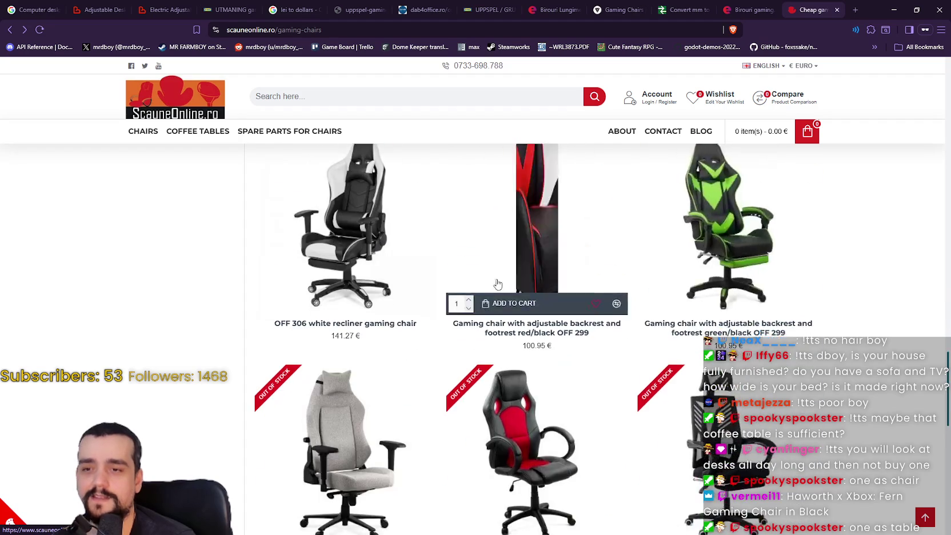
scroll(508, 326, down, 3)
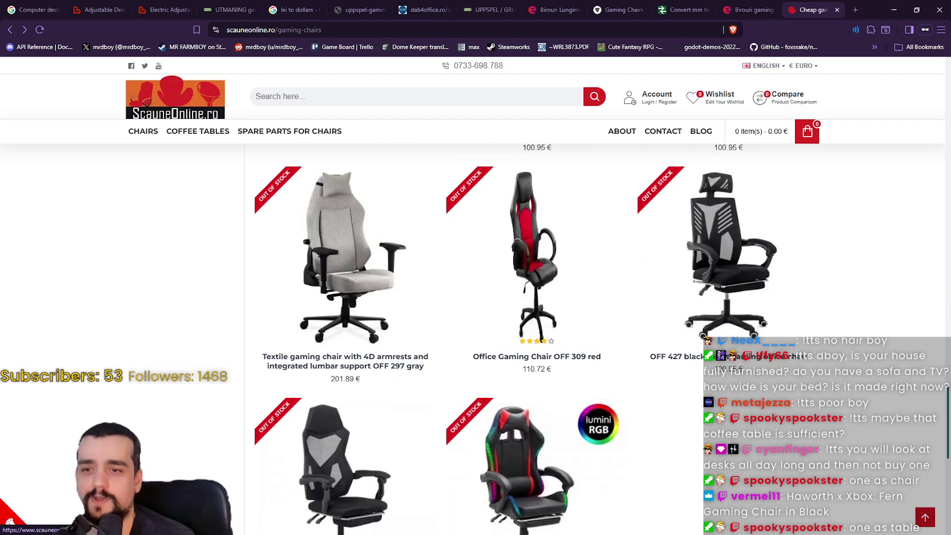
scroll(696, 421, down, 4)
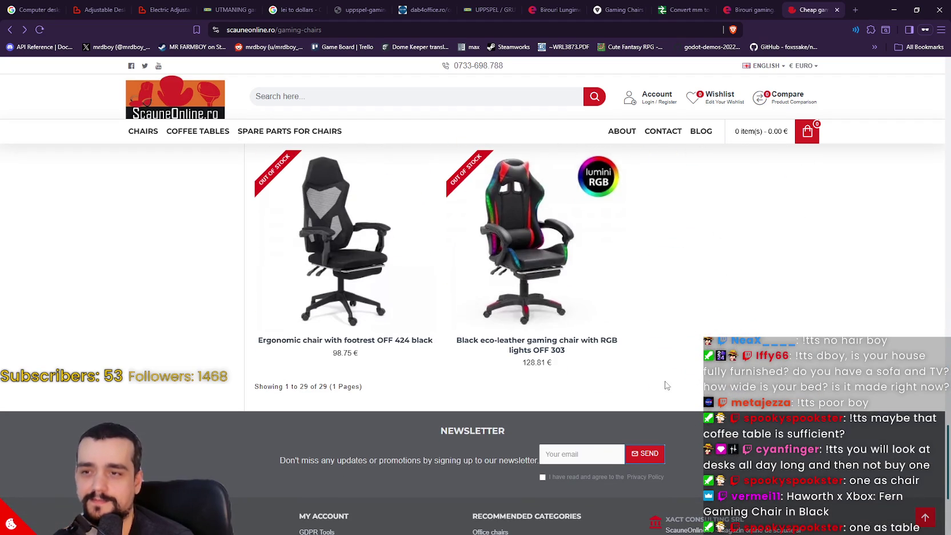
scroll(665, 386, up, 2)
scroll(614, 365, up, 3)
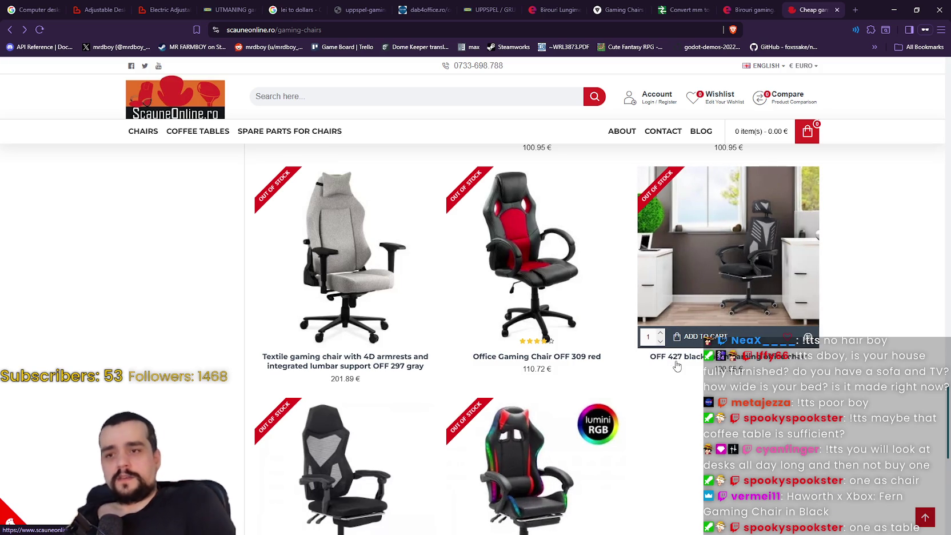
scroll(677, 366, up, 5)
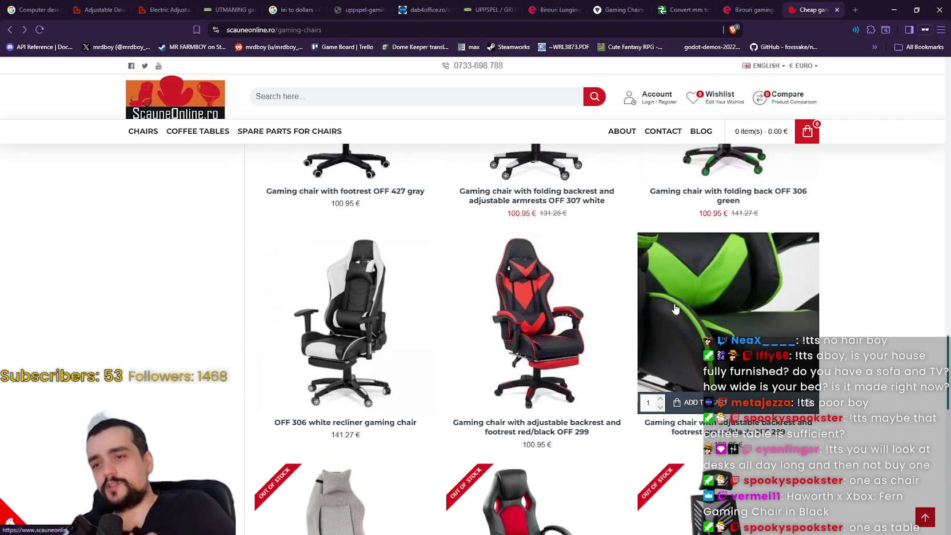
scroll(677, 303, up, 4)
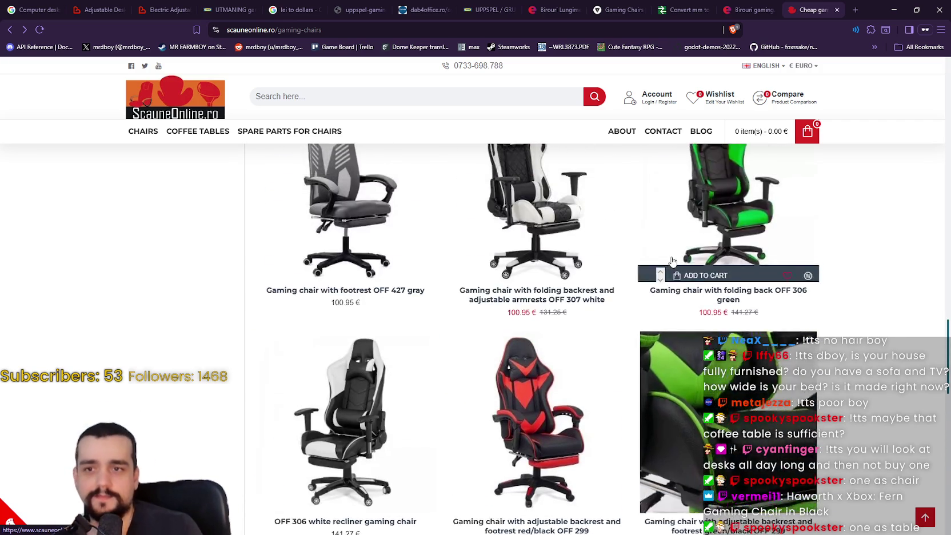
scroll(683, 278, up, 7)
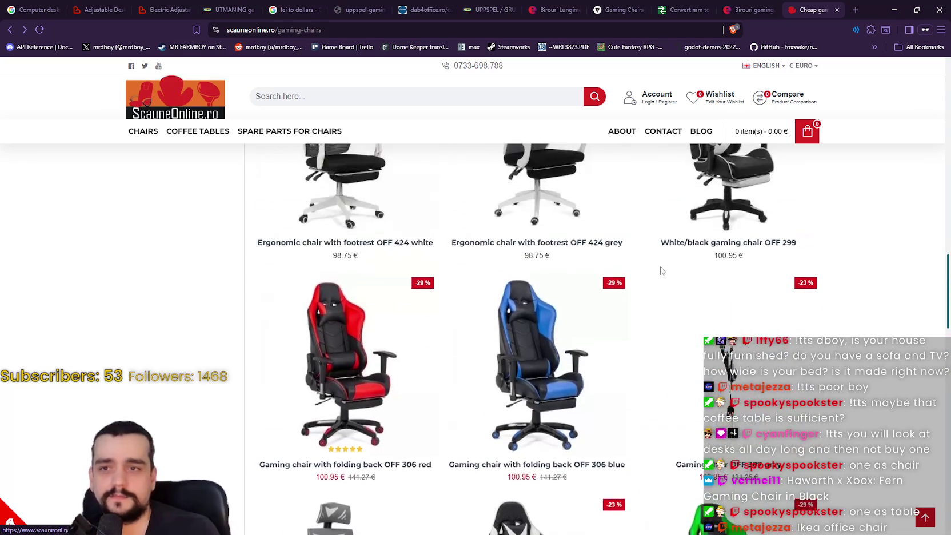
scroll(663, 268, up, 1)
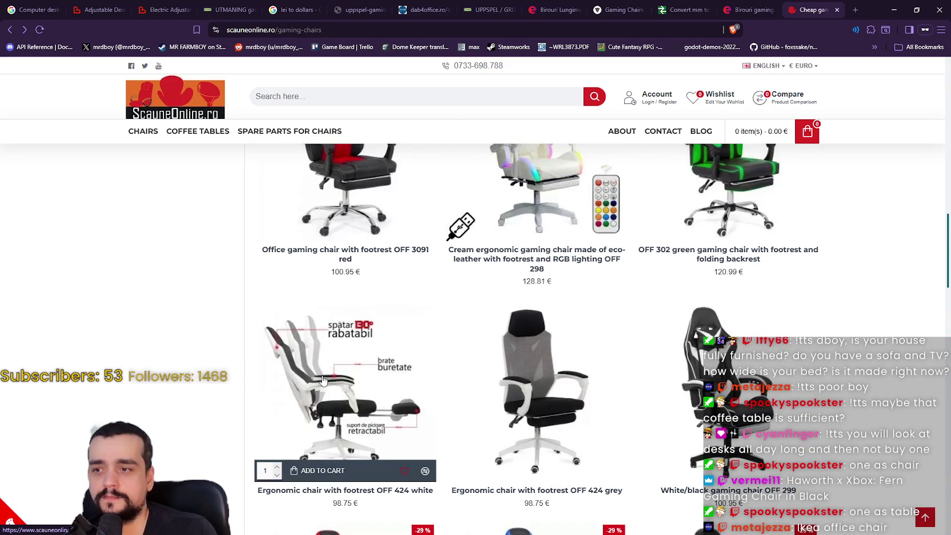
scroll(589, 457, up, 4)
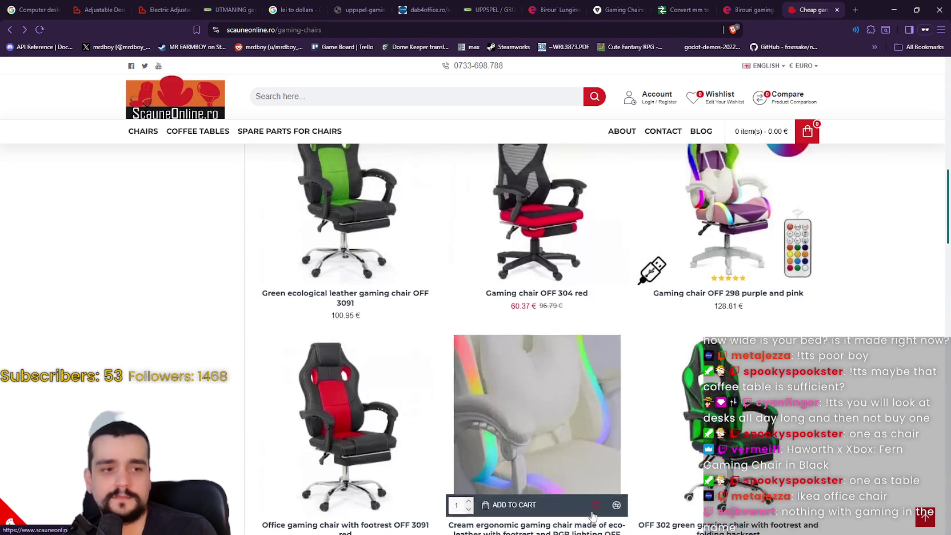
scroll(594, 503, up, 10)
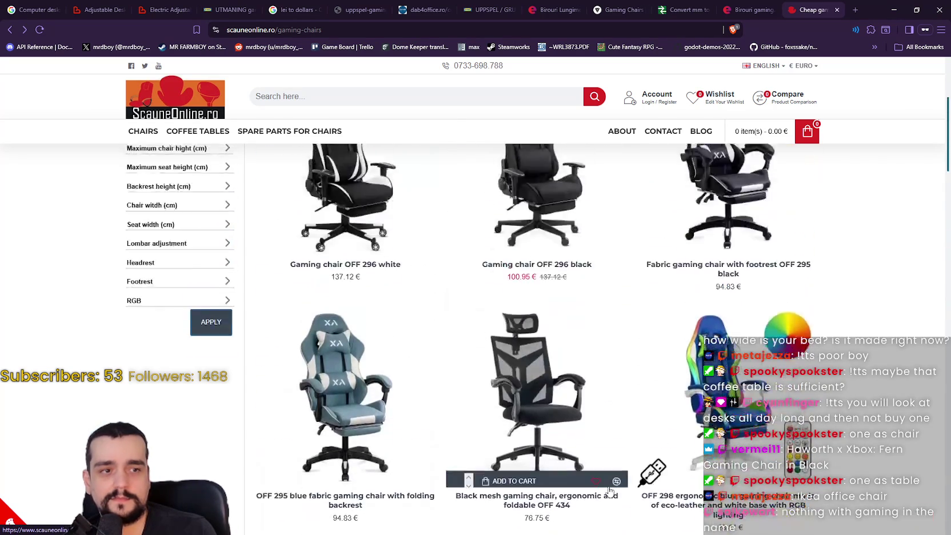
scroll(597, 490, down, 5)
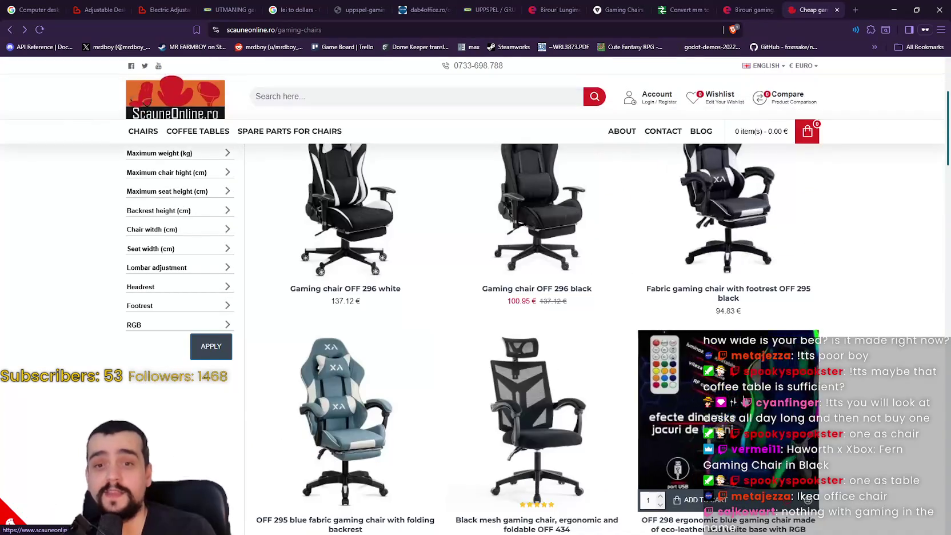
scroll(837, 158, up, 5)
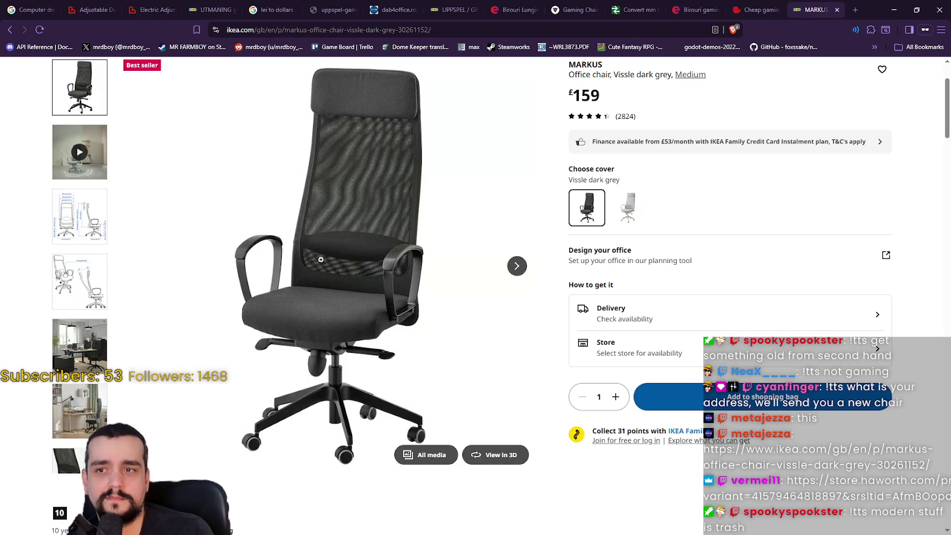
- Step the MARKUS gallery past the 129–140 cm height drawing to the mesh backrest close-up
scroll(354, 286, up, 2)
scroll(492, 280, down, 2)
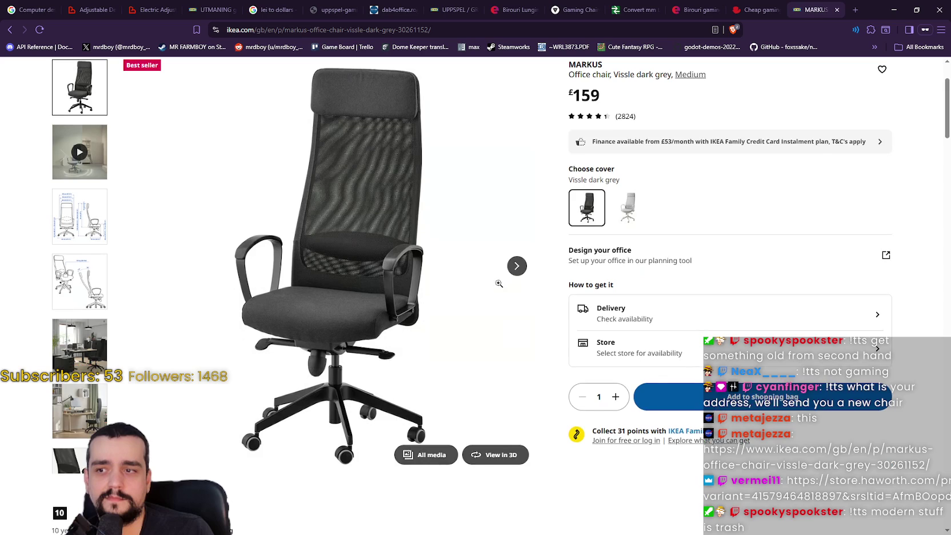
click(517, 267)
click(519, 272)
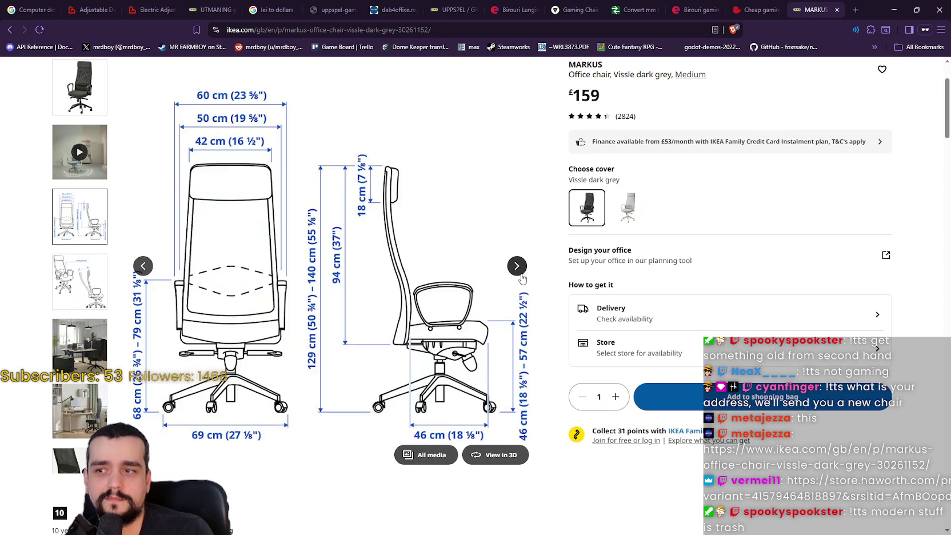
click(518, 272)
click(519, 272)
click(517, 266)
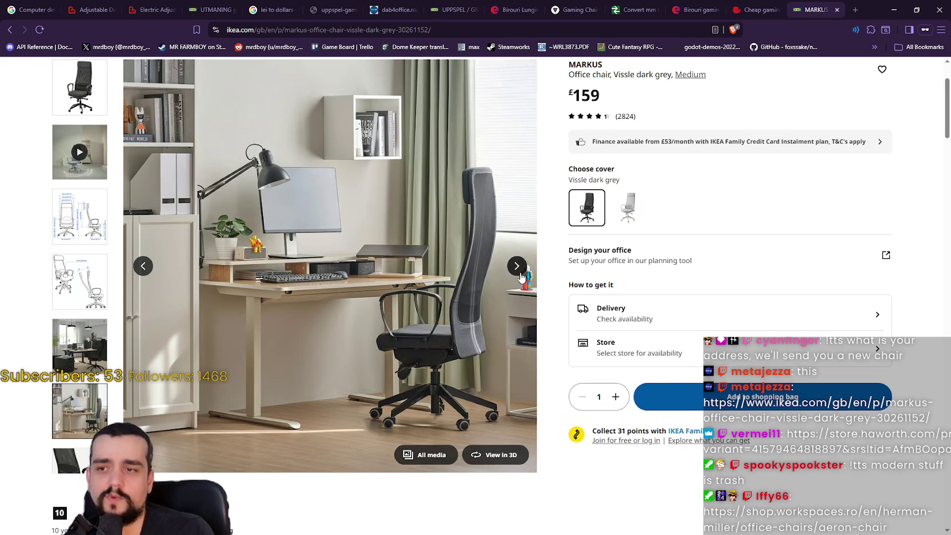
click(517, 269)
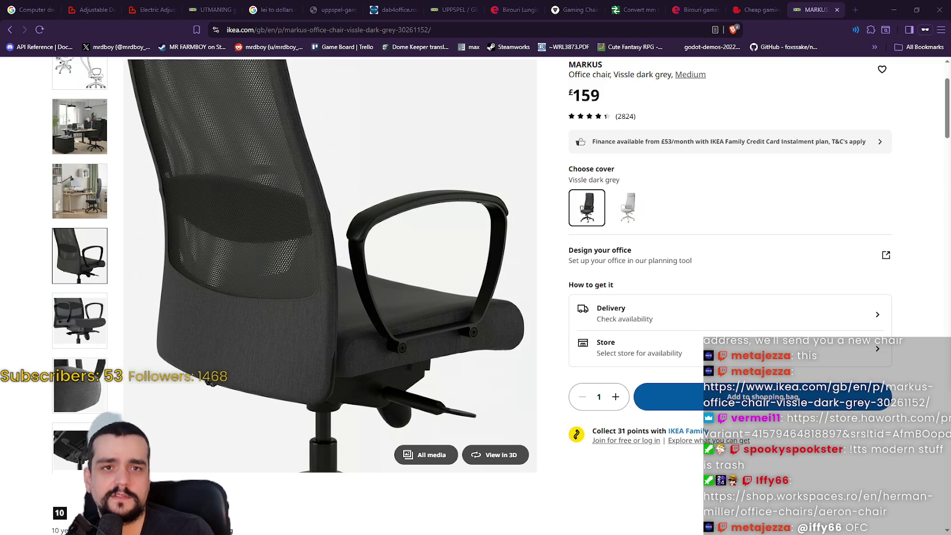
- Advance the MARKUS gallery through the side, seat, underside and base images
scroll(517, 365, up, 2)
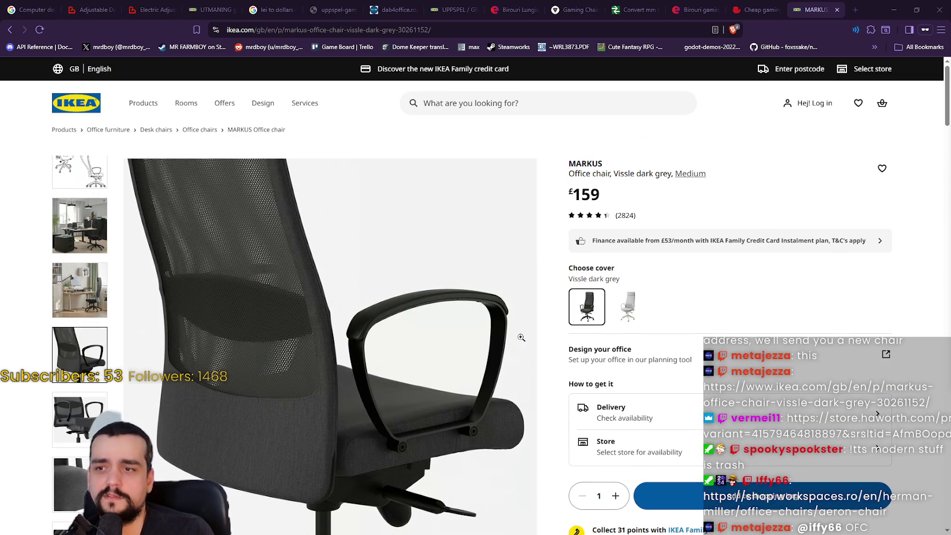
click(517, 366)
click(517, 366)
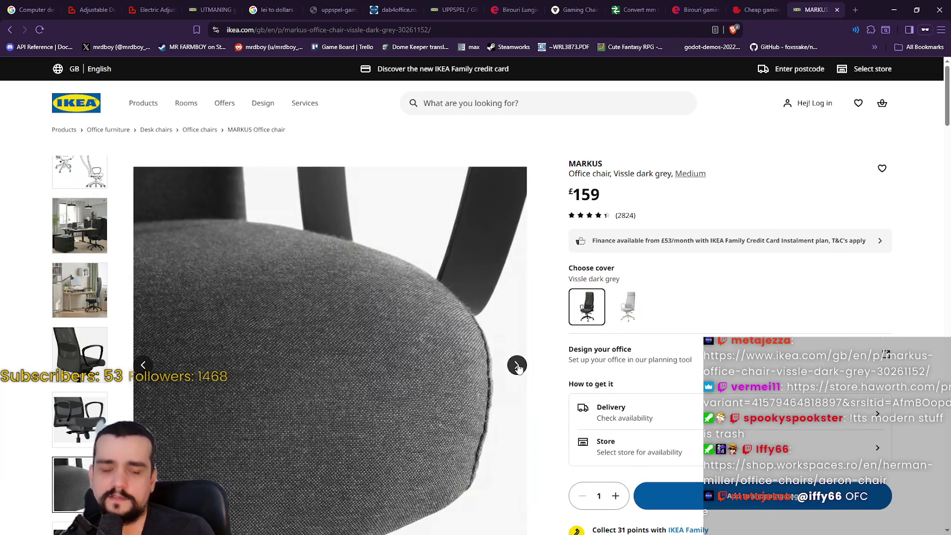
click(517, 366)
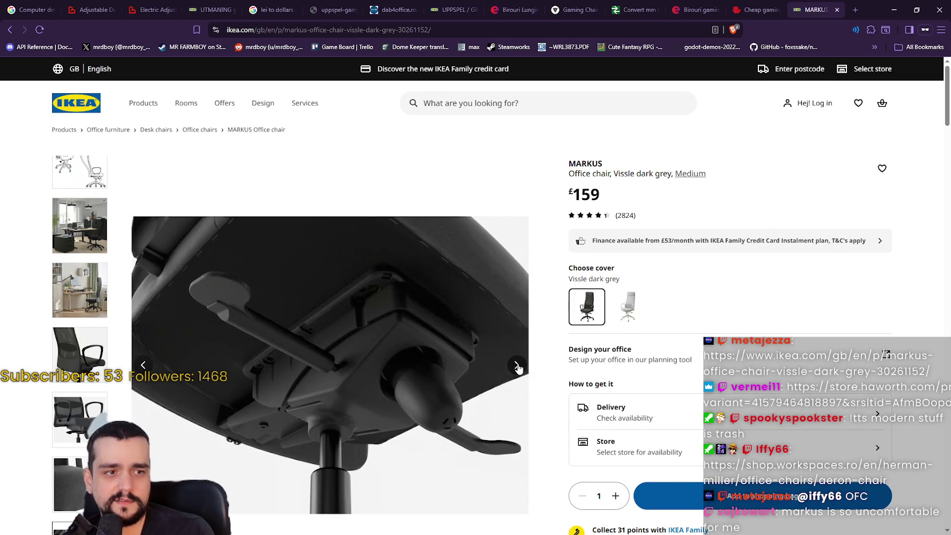
click(517, 366)
click(517, 366)
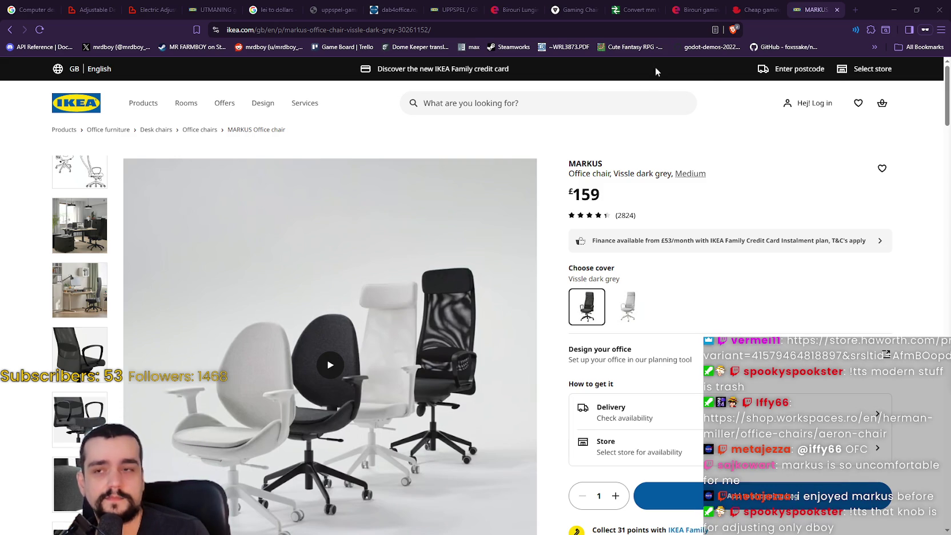
- Load the Haworth x Xbox Fern Gaming Chair page from the pasted URL
click(628, 29)
key(ctrl+v)
key(Return)
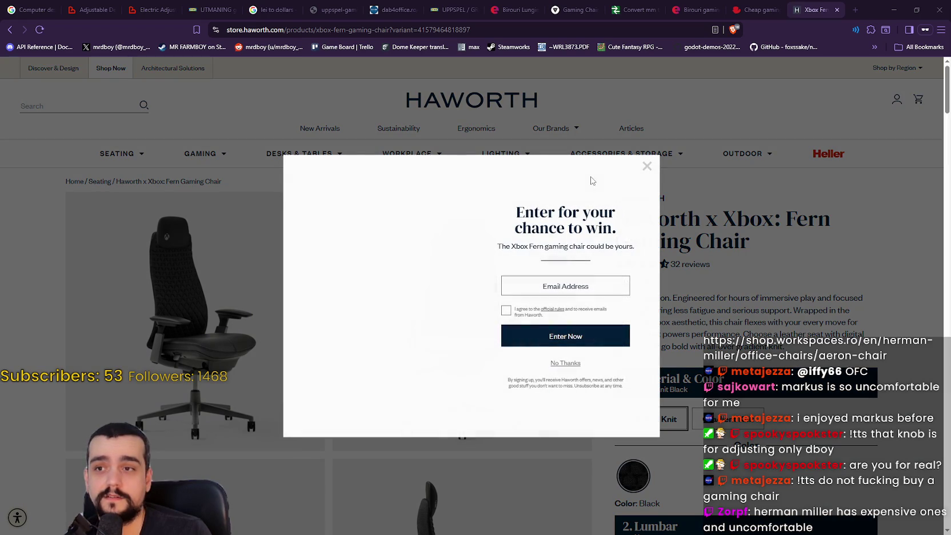
- Dismiss the 'Enter for your chance to win' giveaway popup on Haworth's Fern Gaming Chair page
click(644, 166)
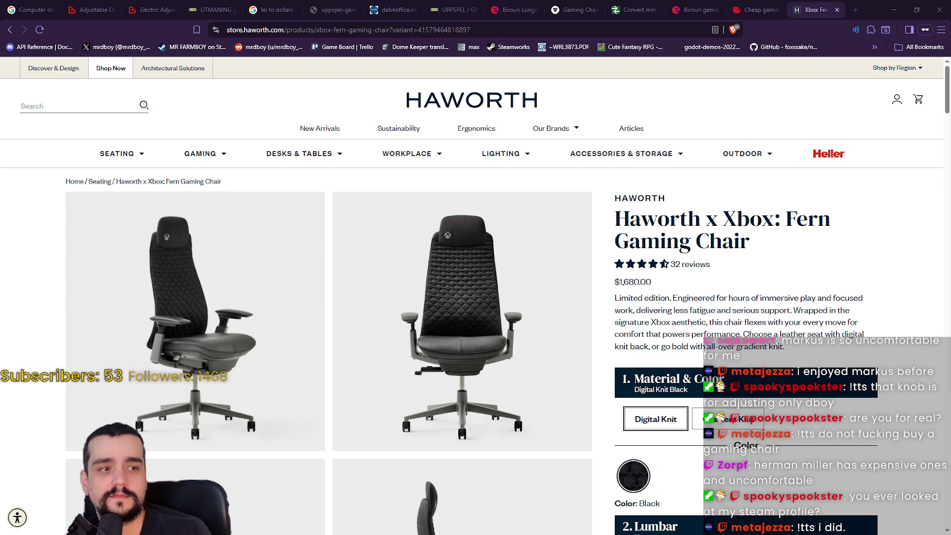
click(855, 9)
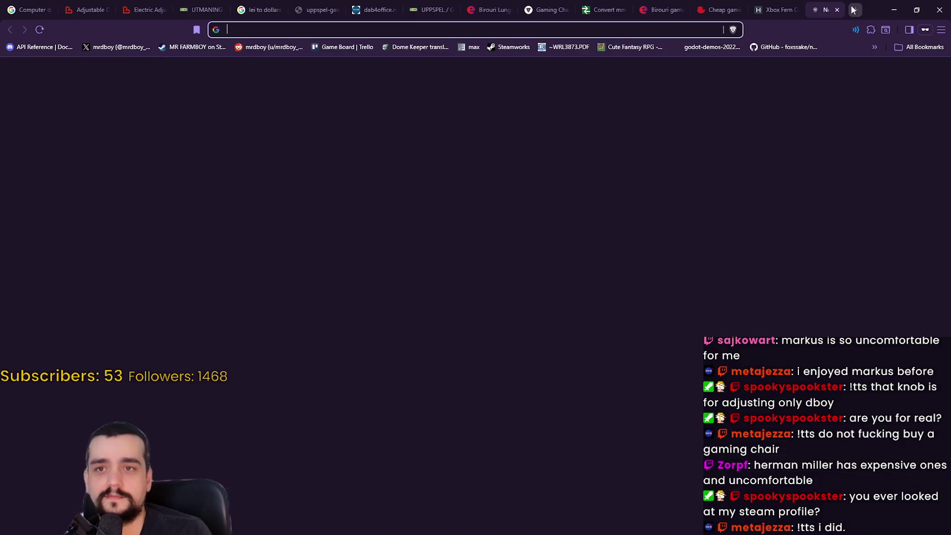
text(https://shop.workspaces.ro/en/herman-miller/office-chairs/aeron-chair)
key(Return)
click(769, 5)
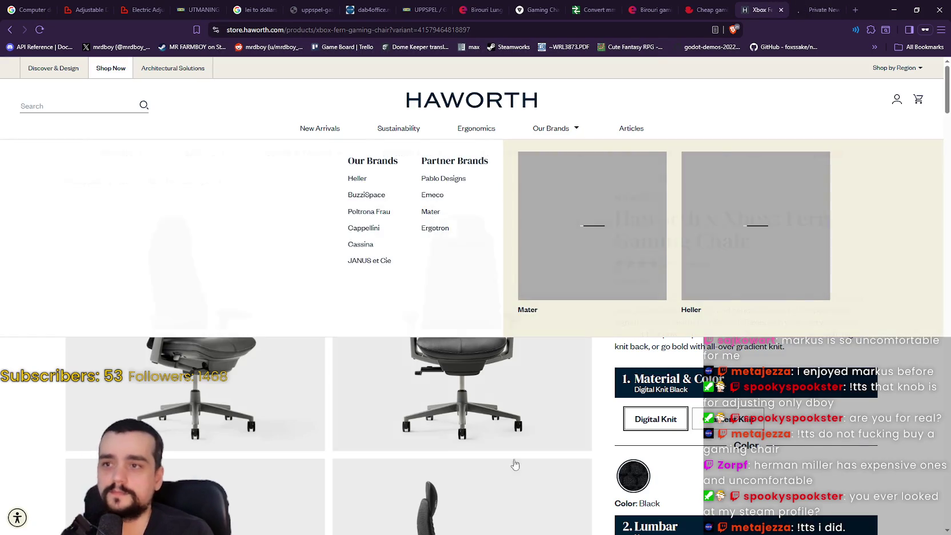
scroll(537, 452, down, 3)
scroll(837, 393, up, 1)
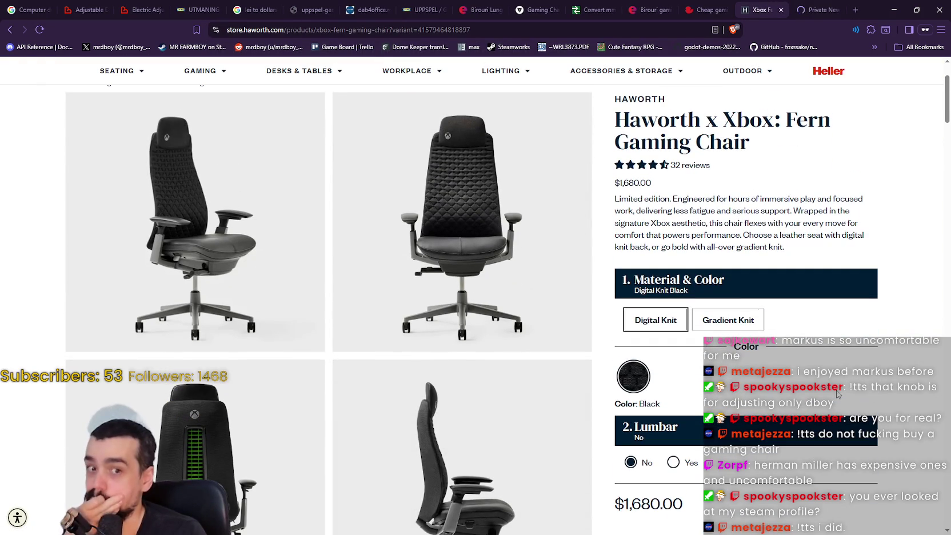
scroll(704, 269, up, 1)
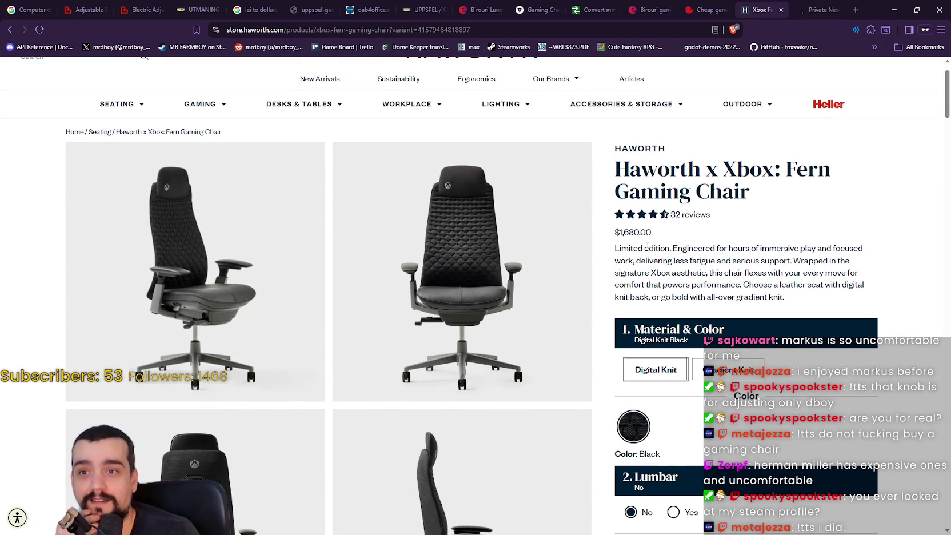
drag(616, 232, 673, 233)
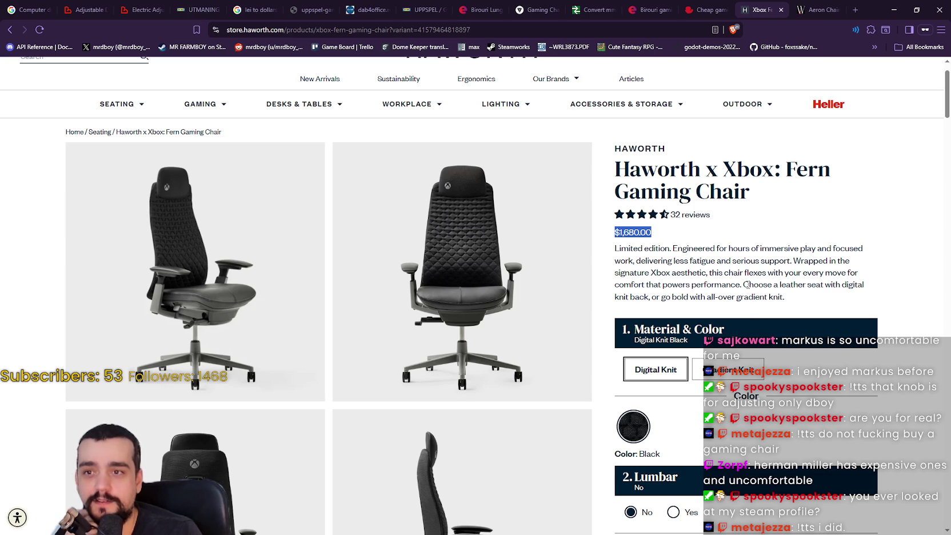
scroll(743, 280, down, 5)
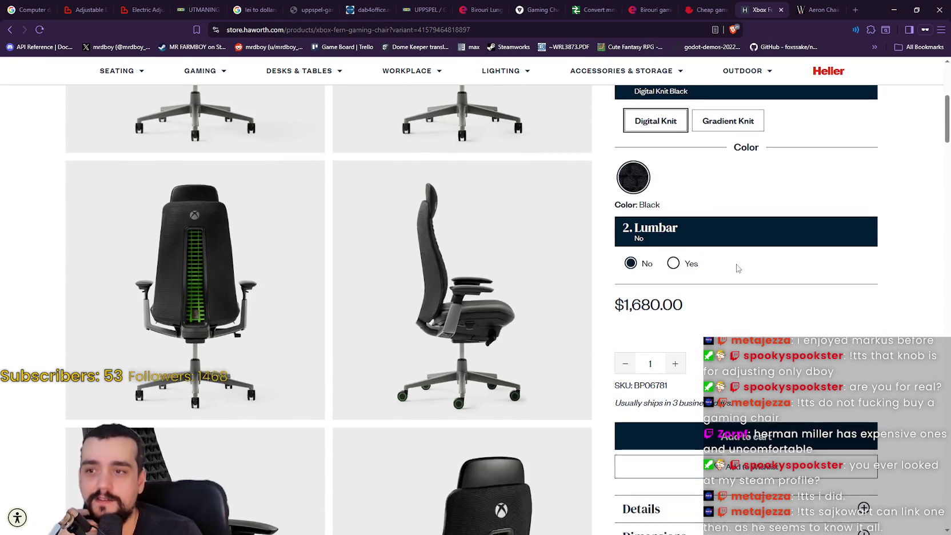
scroll(737, 269, down, 3)
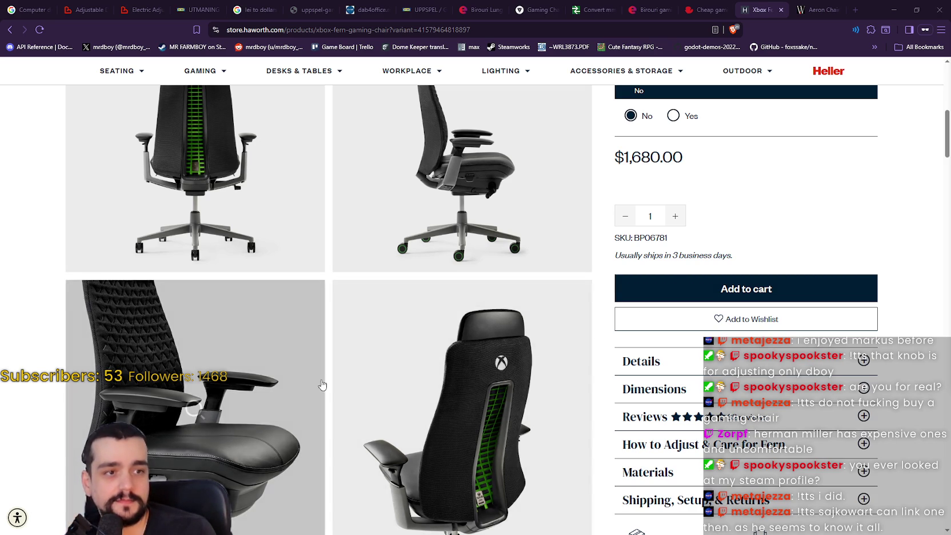
scroll(354, 388, down, 2)
scroll(500, 422, up, 4)
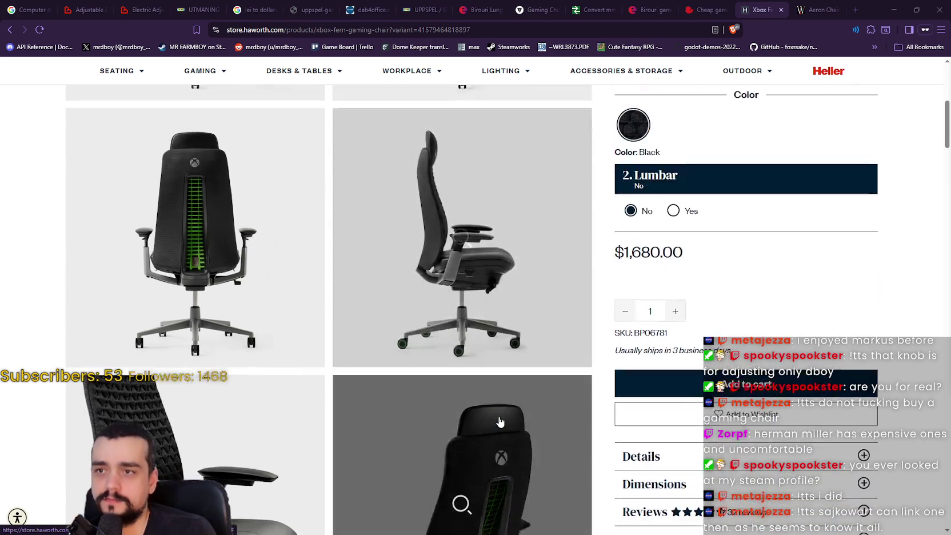
scroll(318, 325, up, 2)
scroll(246, 347, down, 6)
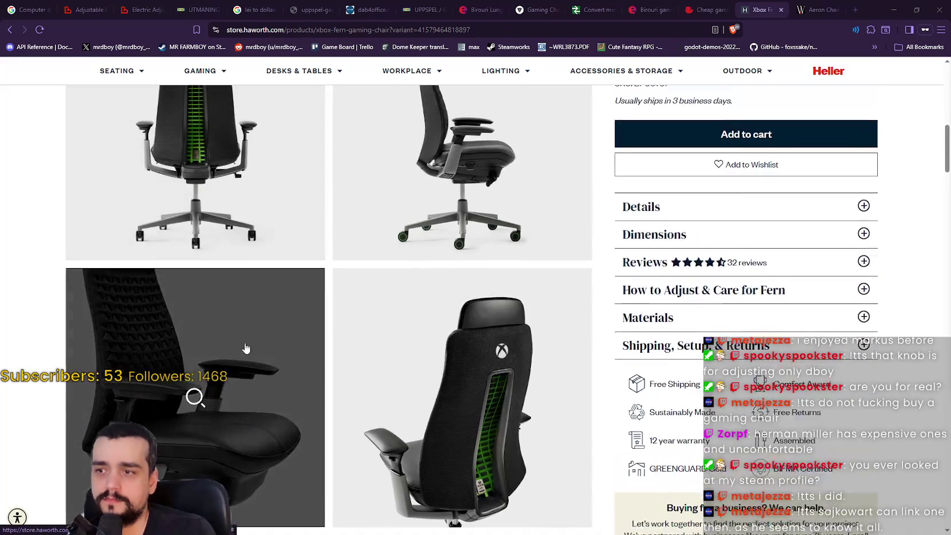
scroll(246, 347, down, 5)
scroll(420, 351, up, 7)
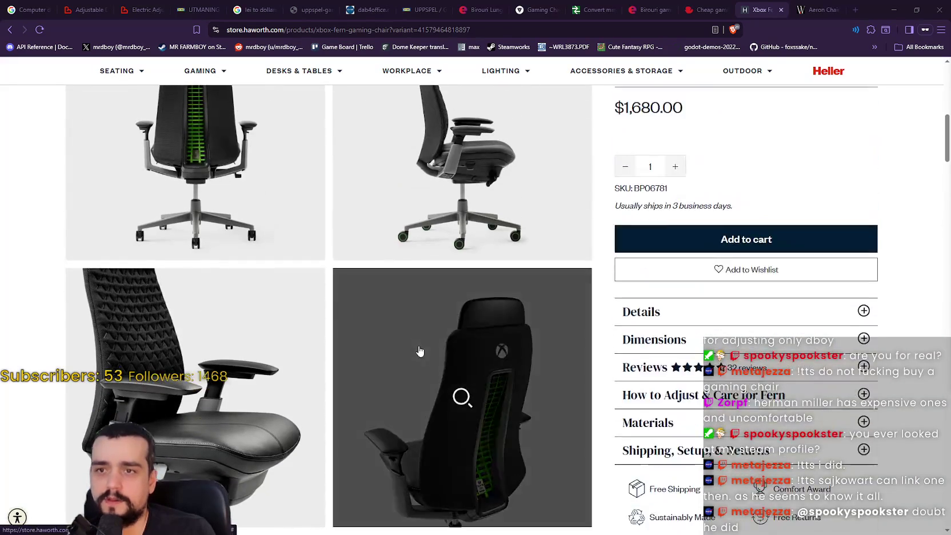
scroll(418, 351, up, 8)
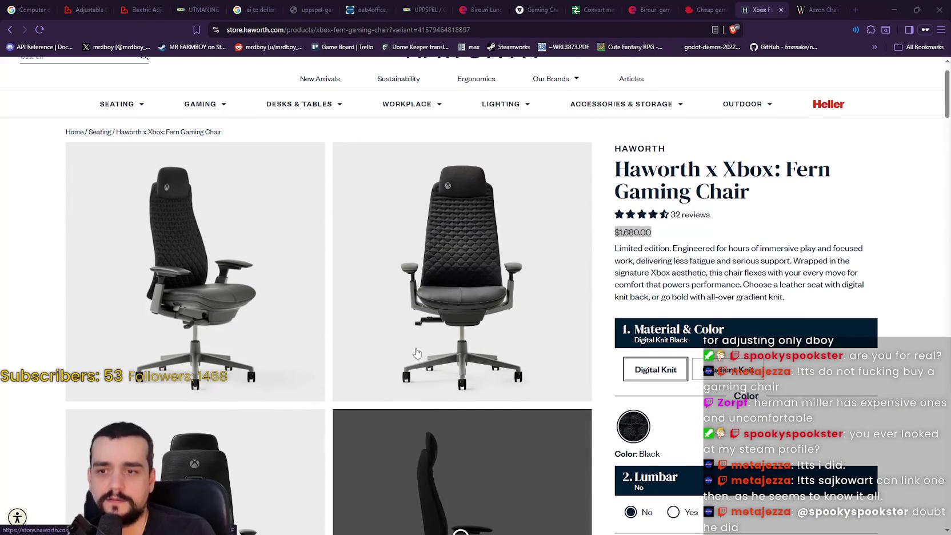
- View every Fern chair photo full screen, through the Xbox back view, then go to the Aeron tab
click(459, 288)
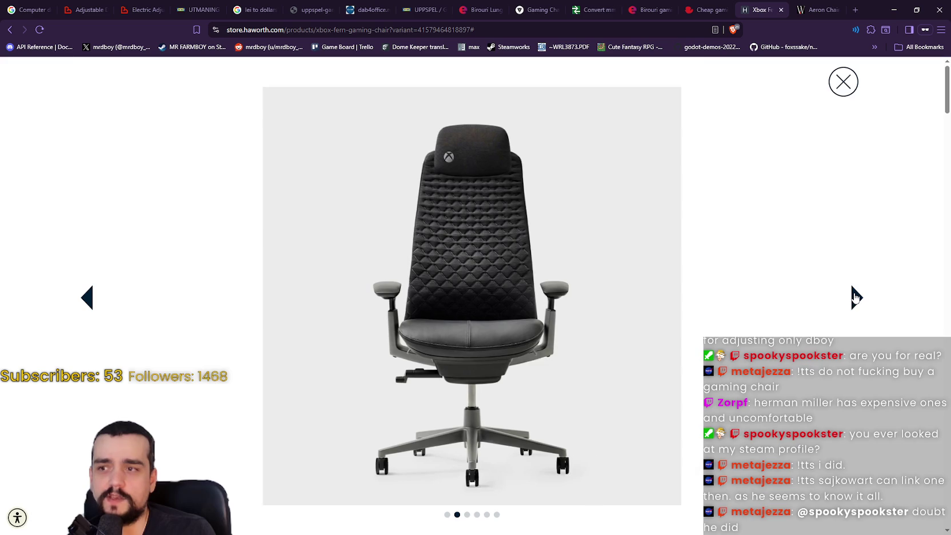
click(855, 297)
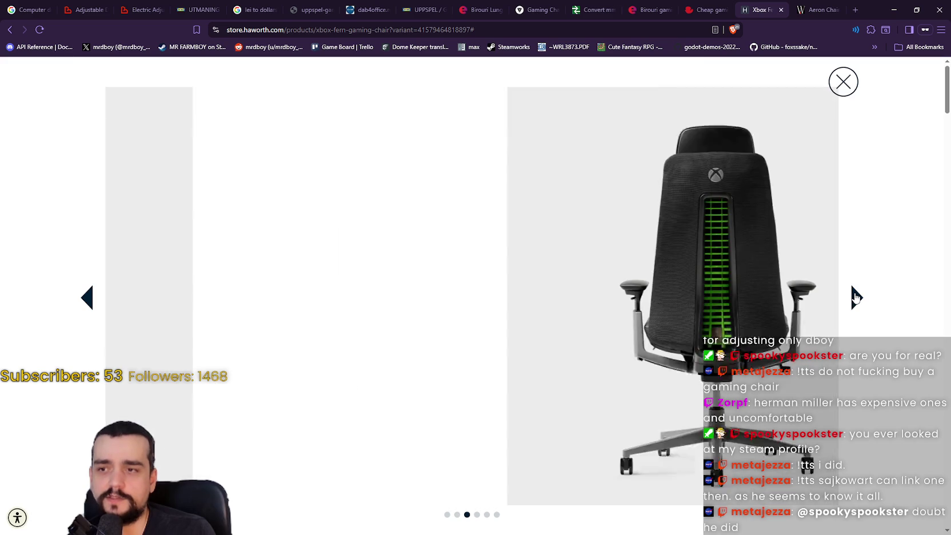
click(856, 297)
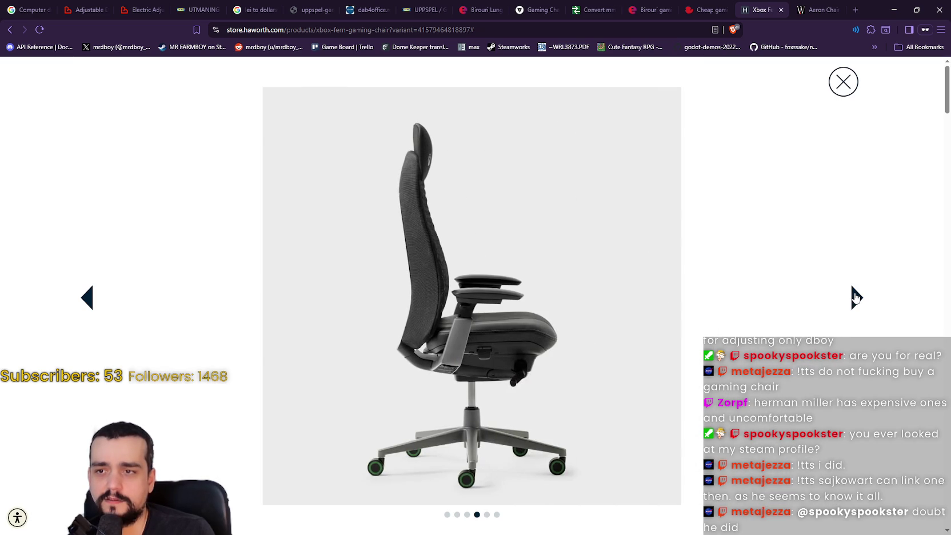
click(856, 297)
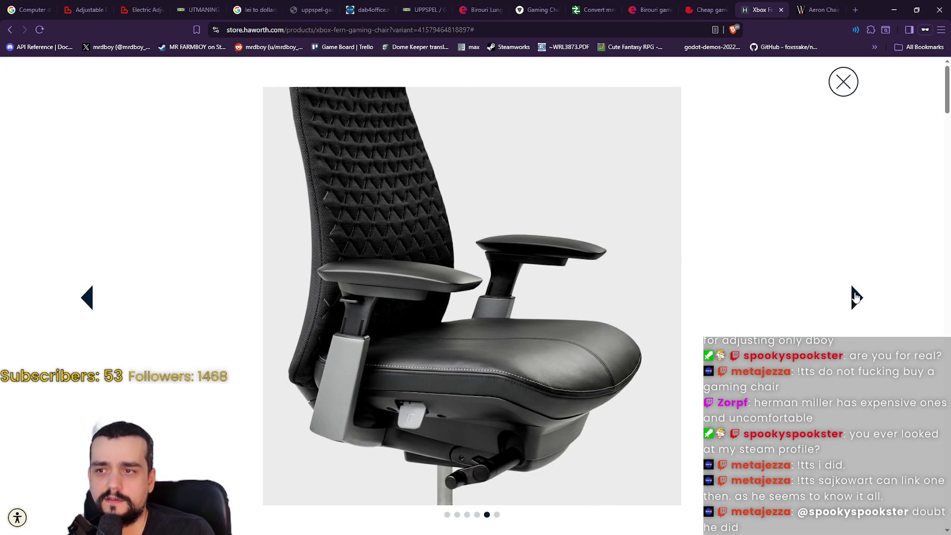
click(856, 296)
click(856, 297)
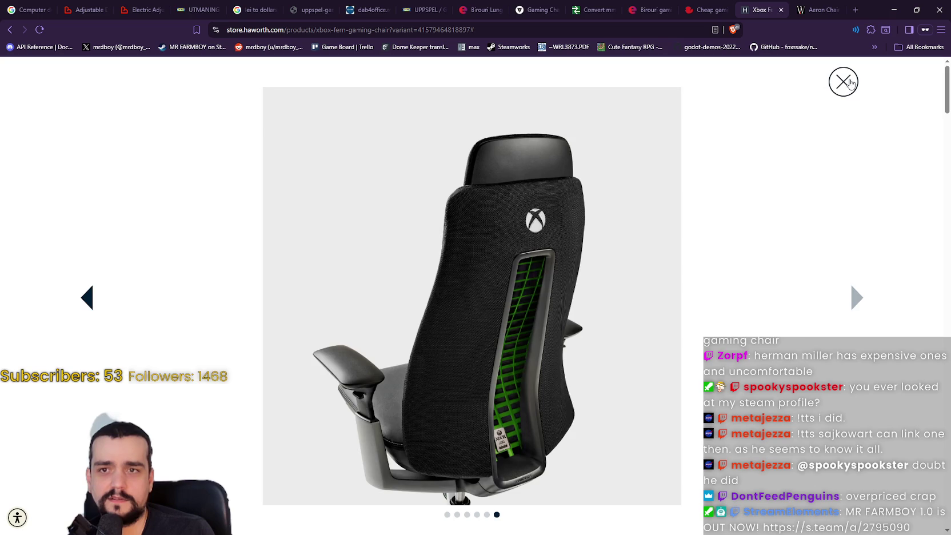
click(849, 83)
click(810, 10)
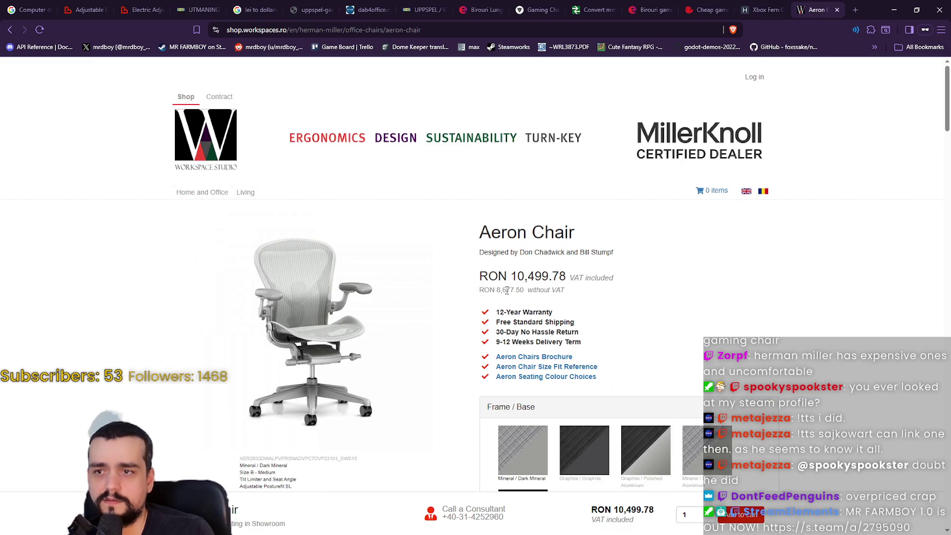
- Scroll the Aeron Chair page and select its RON 10,499.78 price
click(746, 195)
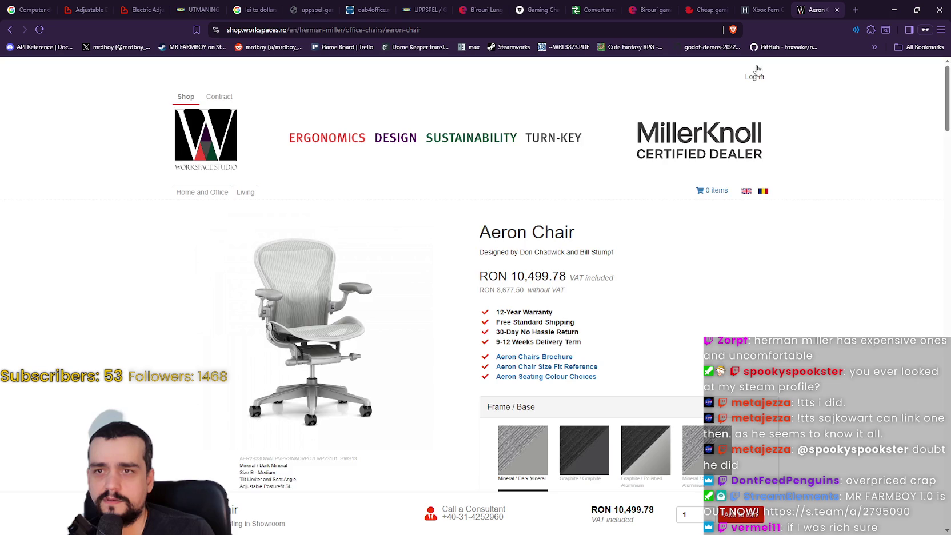
scroll(759, 323, down, 4)
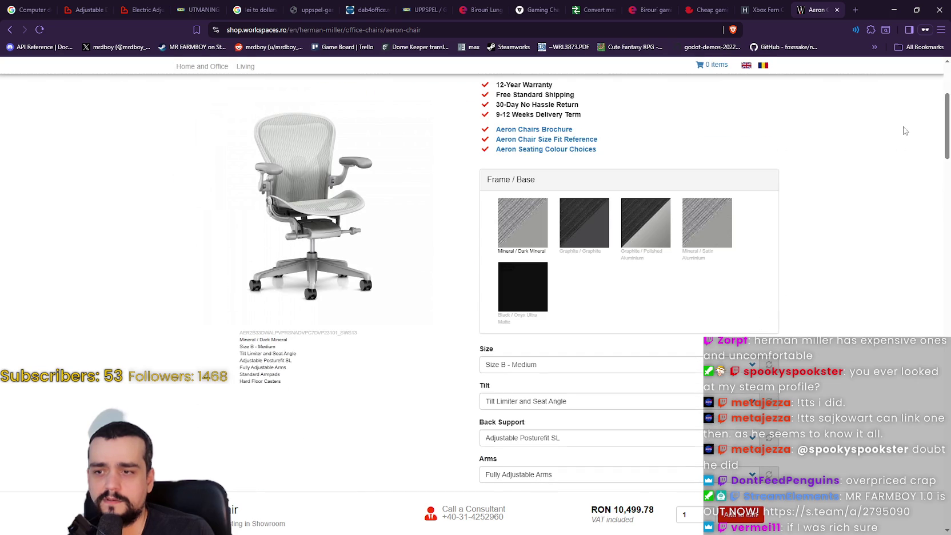
drag(947, 128, 933, 522)
key(Home)
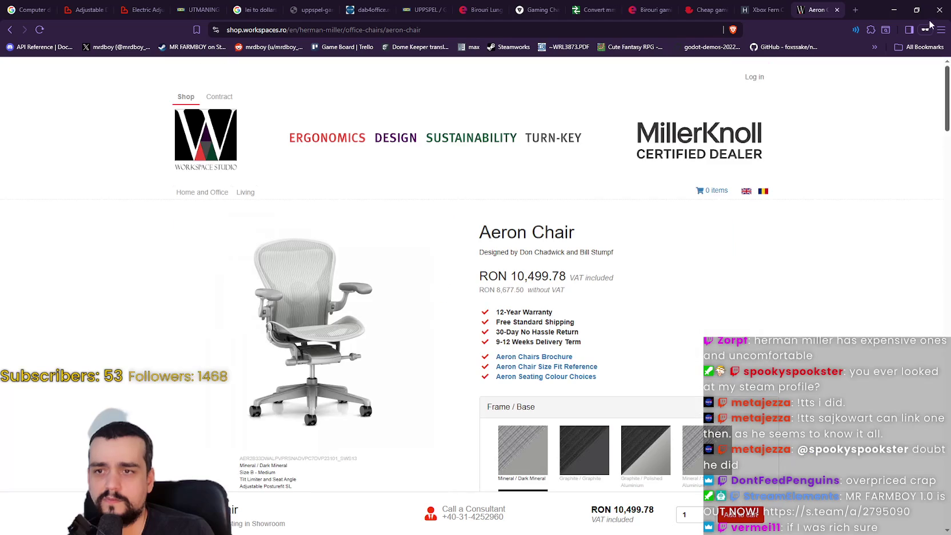
double_click(518, 277)
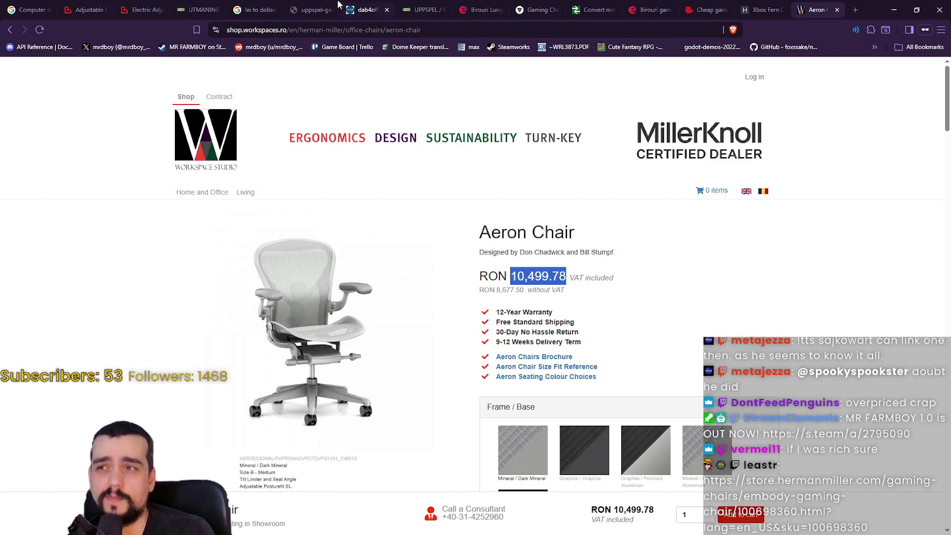
- Change Google's lei-to-dollars converter from 2200 to 10000 RON and select the 2194.81 $ result
click(255, 10)
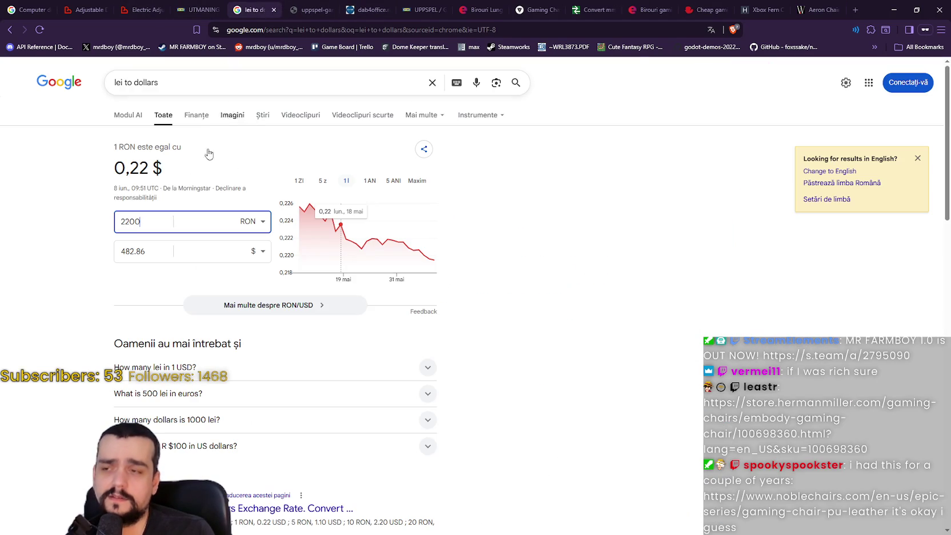
drag(157, 223, 47, 223)
text(10000)
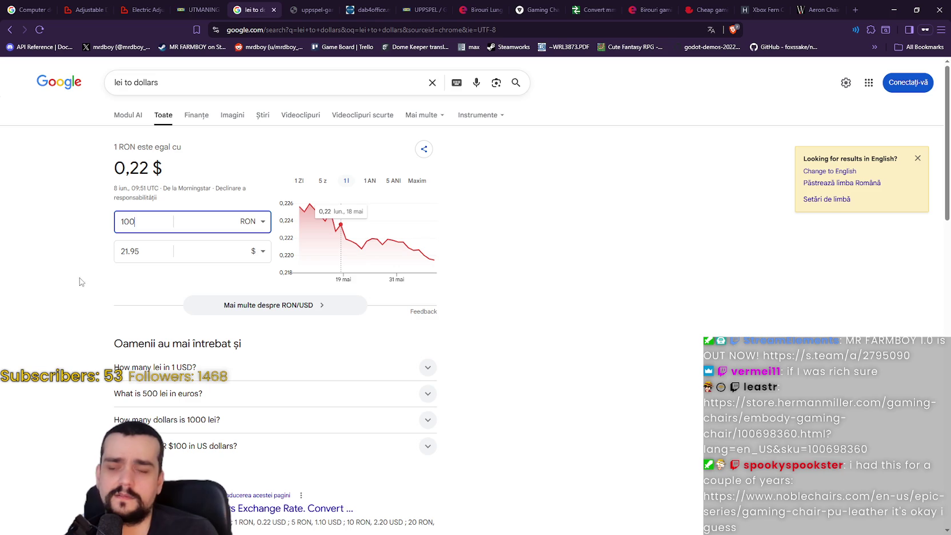
click(142, 259)
double_click(143, 258)
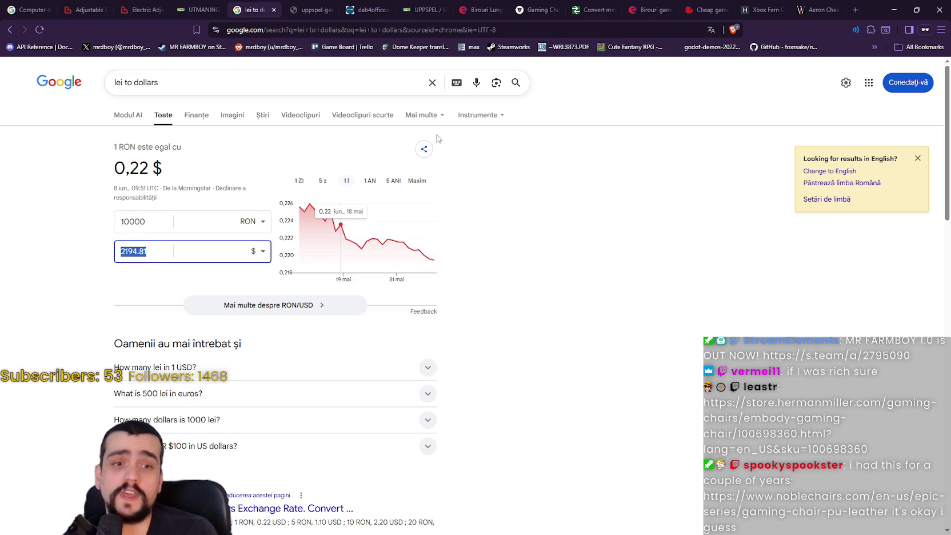
click(817, 9)
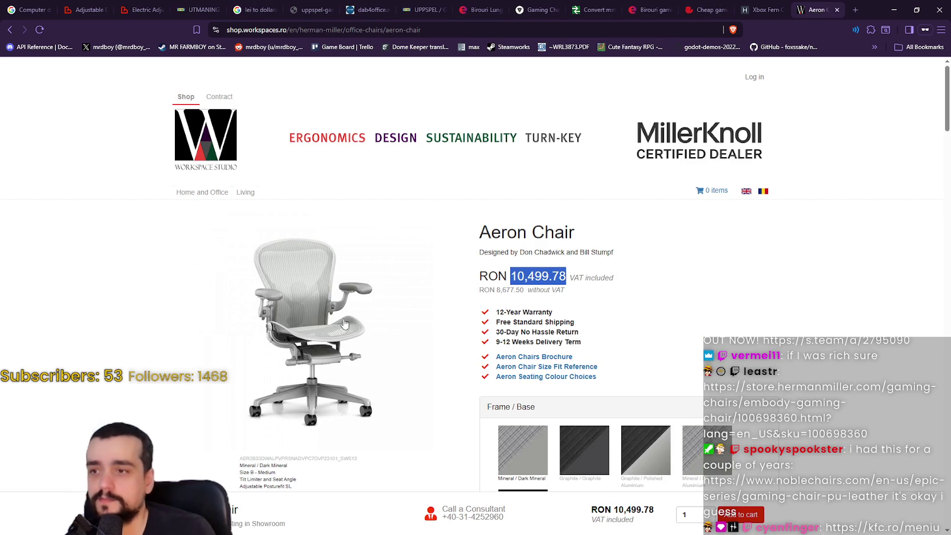
click(423, 255)
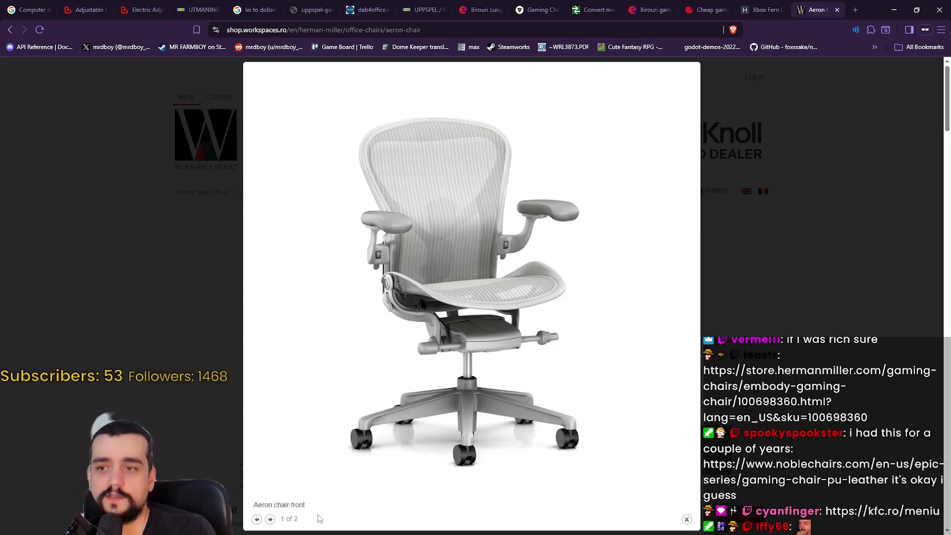
click(270, 520)
click(271, 520)
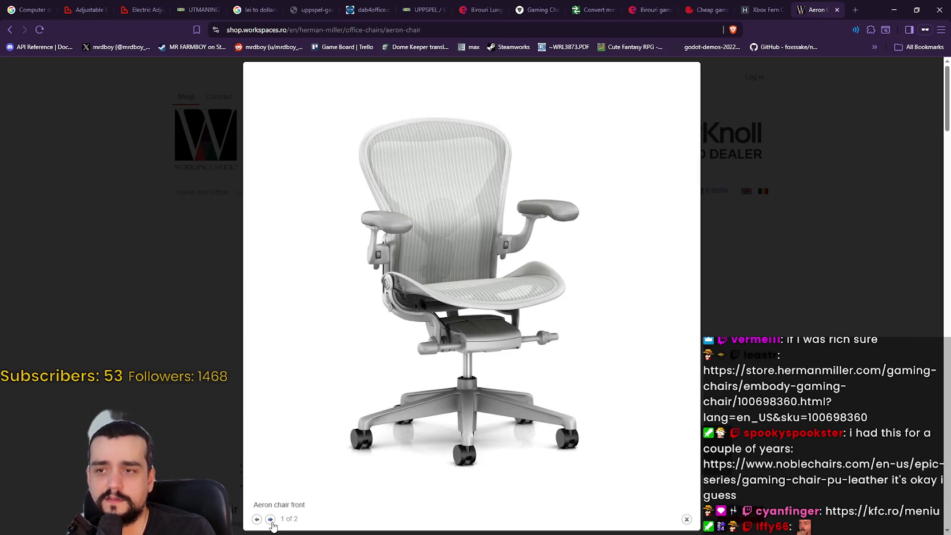
click(754, 240)
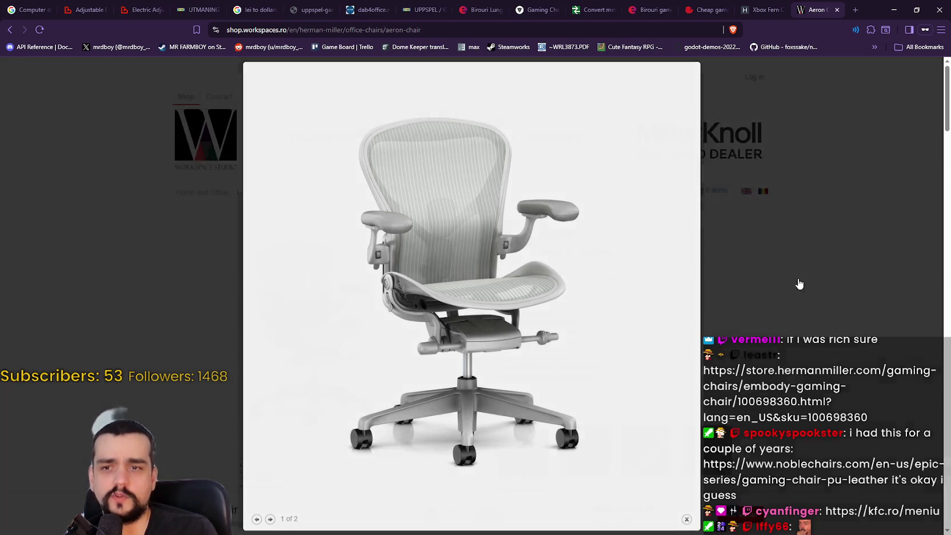
scroll(853, 324, down, 2)
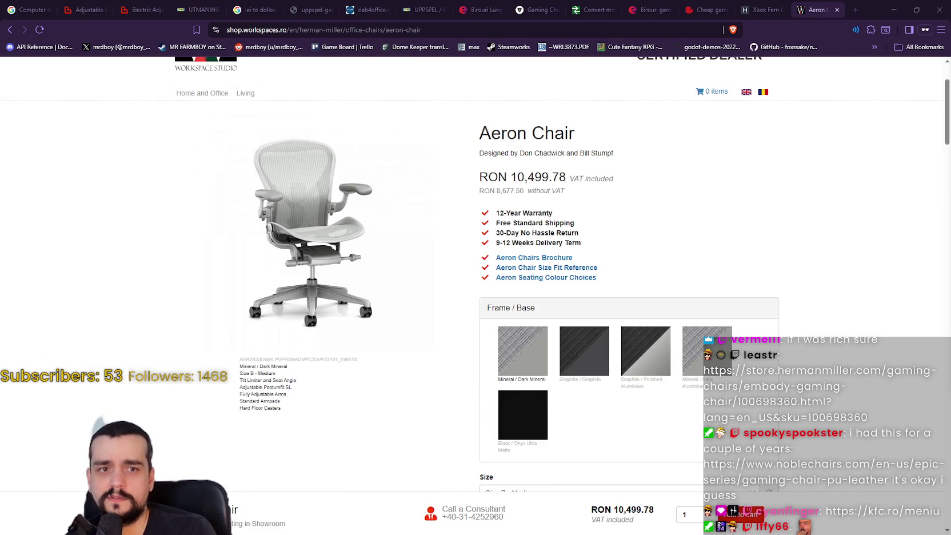
- Load the noblechairs Epic Series chair page in a new private tab and pass the Cloudflare check
click(853, 11)
text(https://www.noblechairs.com/en-us/epic-series/gaming-chair-pu-leather)
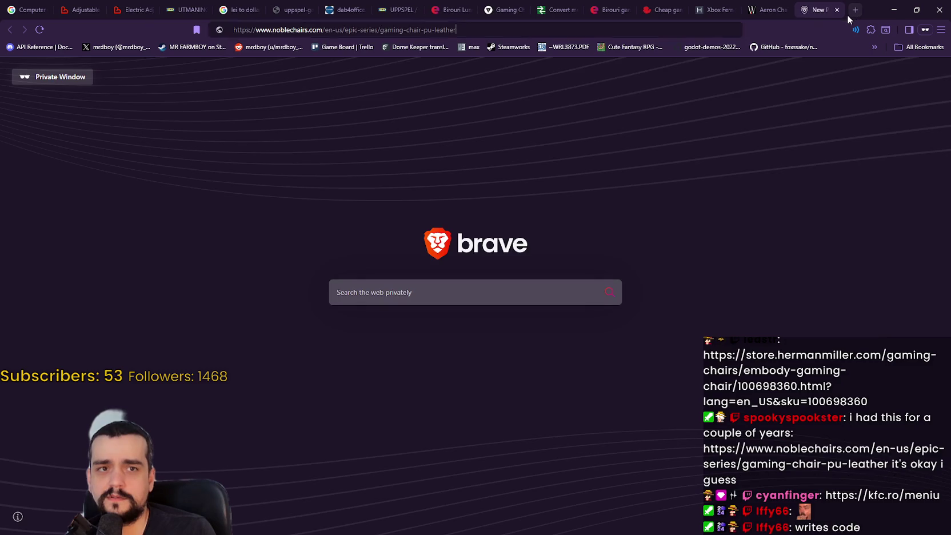
key(Return)
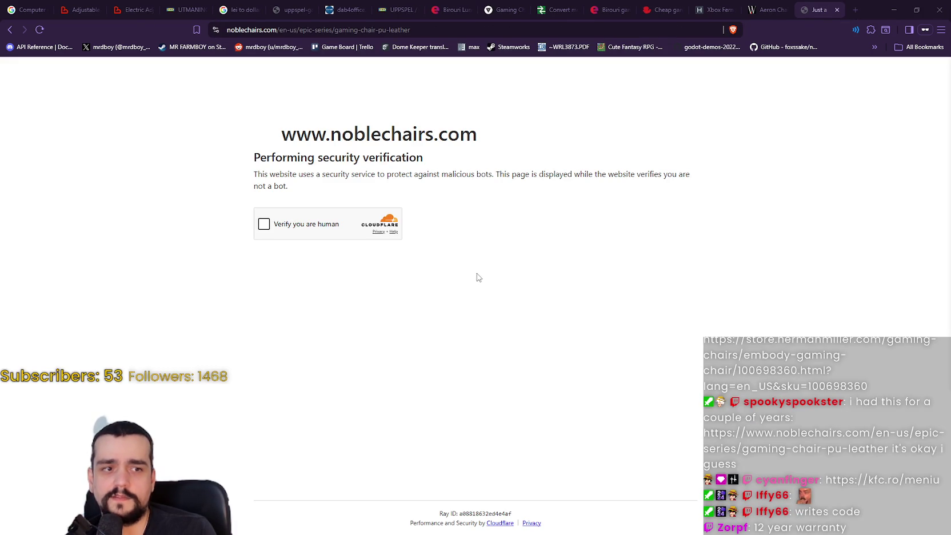
click(264, 224)
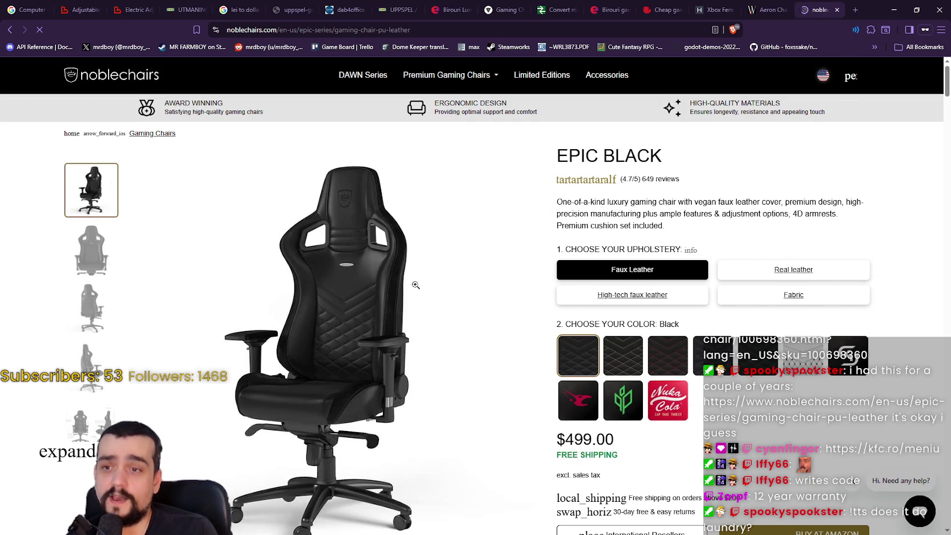
- Cycle through the Epic Black gallery's front, side and dimension-drawing photos
click(110, 242)
click(105, 355)
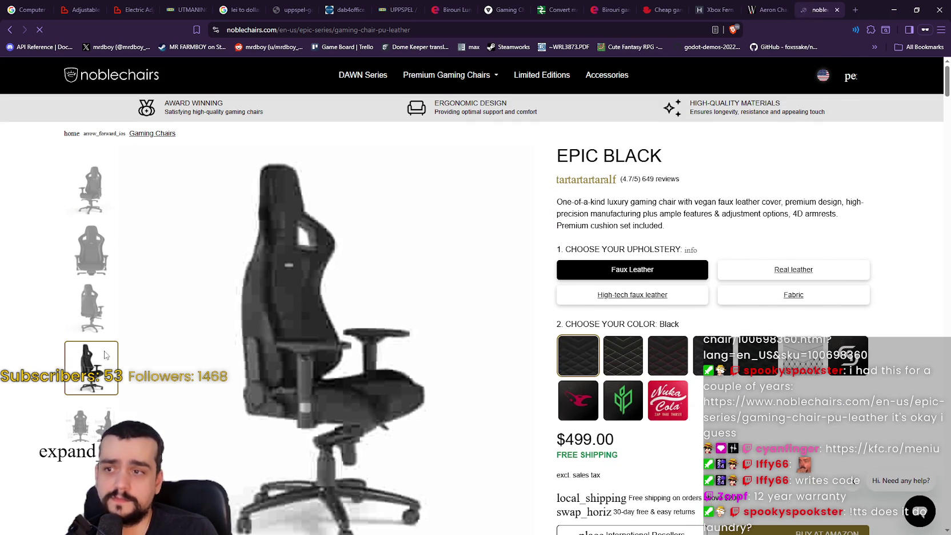
click(91, 249)
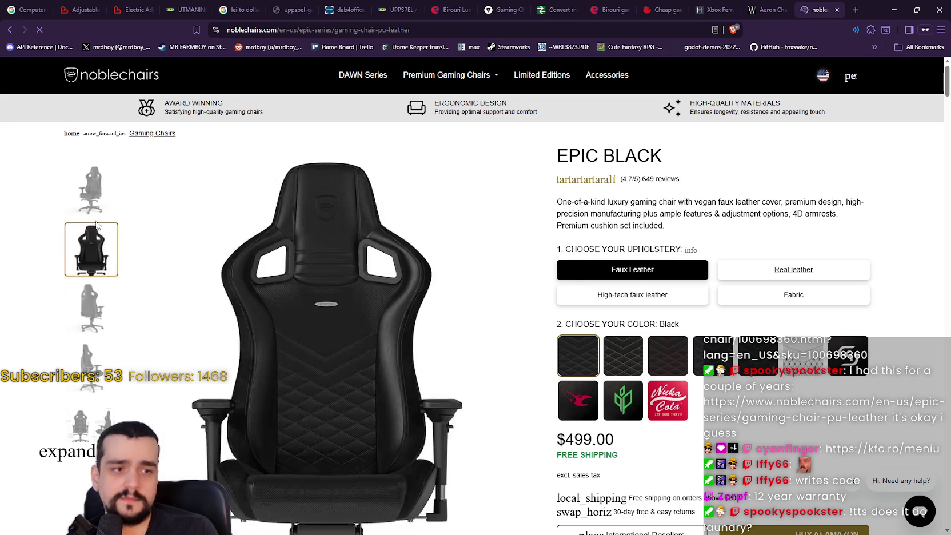
click(91, 323)
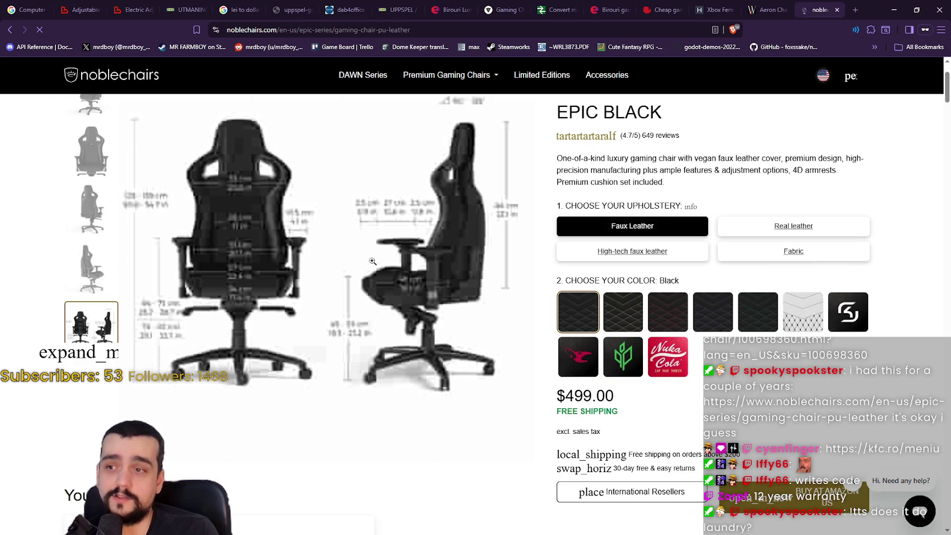
- Scroll through the Epic Black page's details, show the angled photo, and return to the Aeron tab
scroll(47, 255, up, 3)
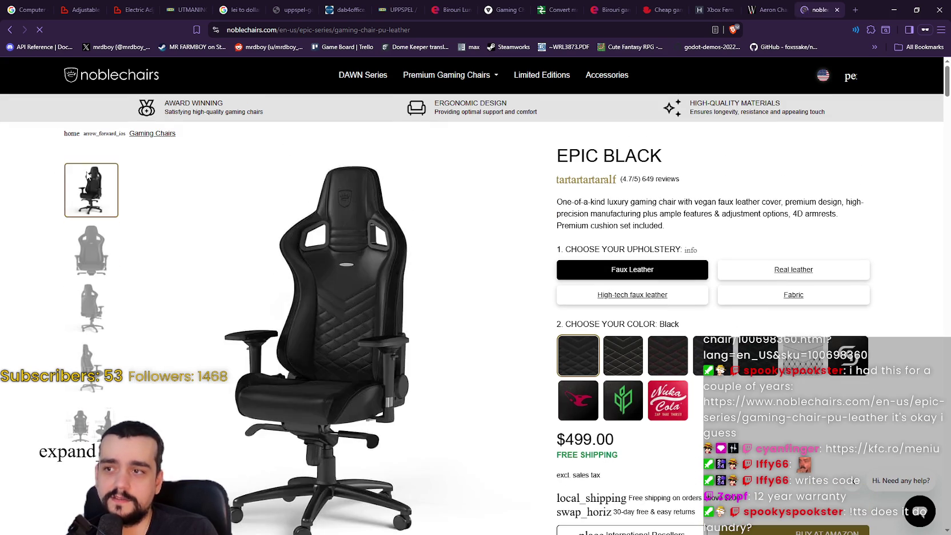
scroll(231, 350, down, 3)
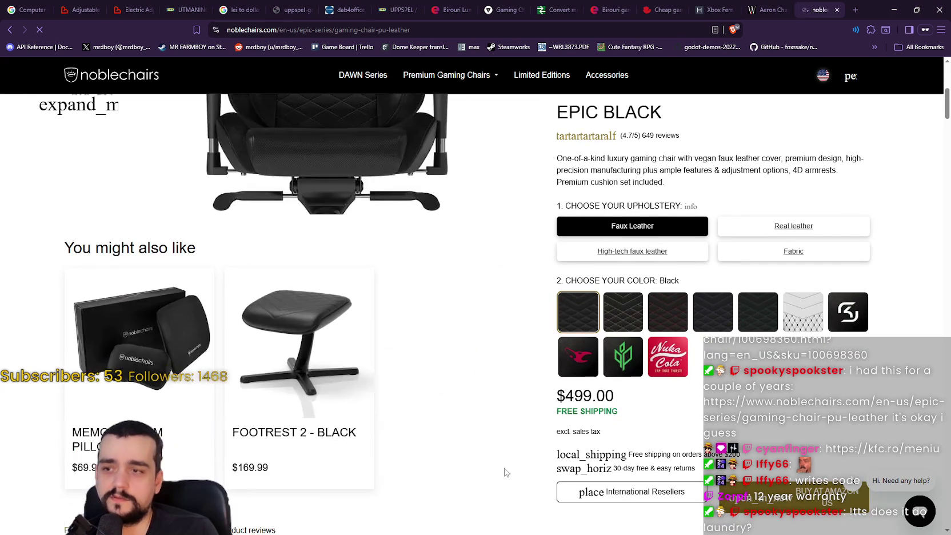
scroll(327, 376, down, 6)
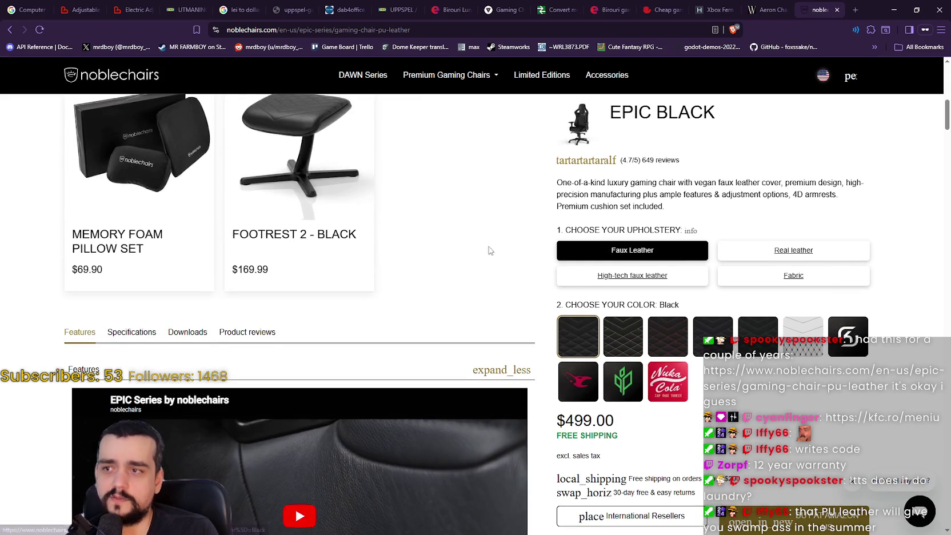
scroll(467, 276, down, 10)
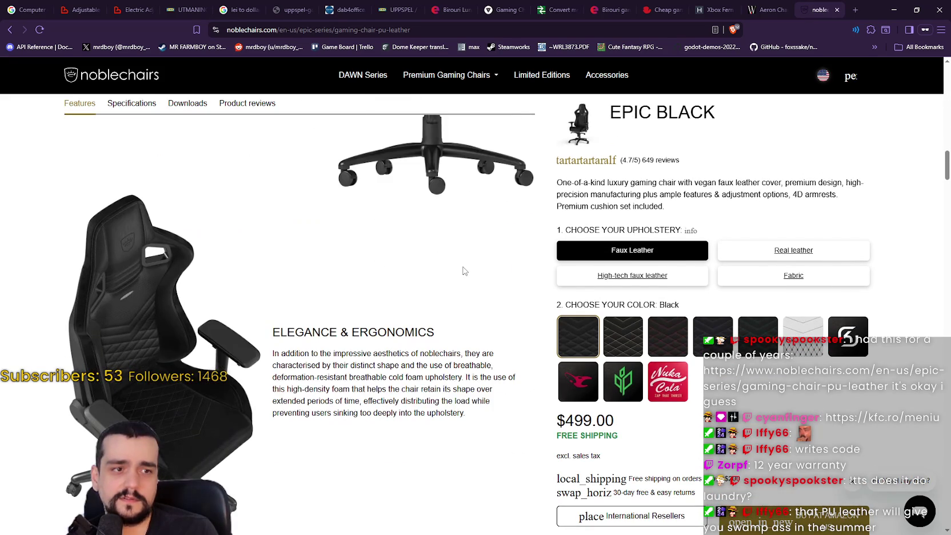
scroll(463, 269, down, 2)
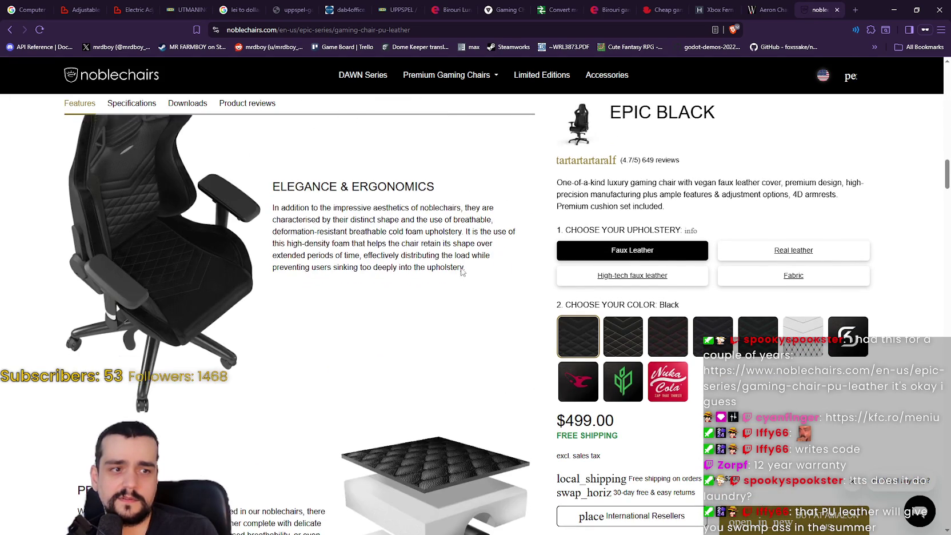
scroll(453, 260, up, 8)
scroll(449, 257, up, 10)
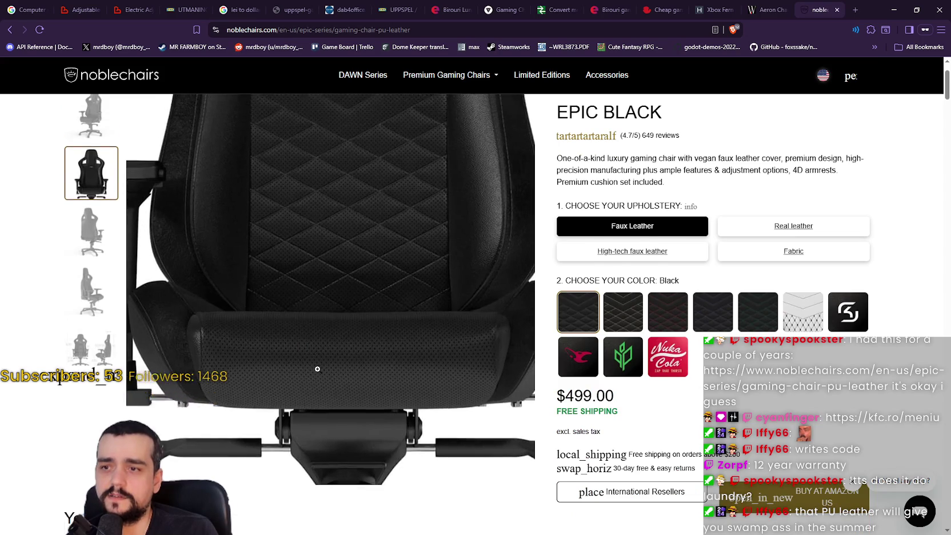
scroll(314, 366, up, 2)
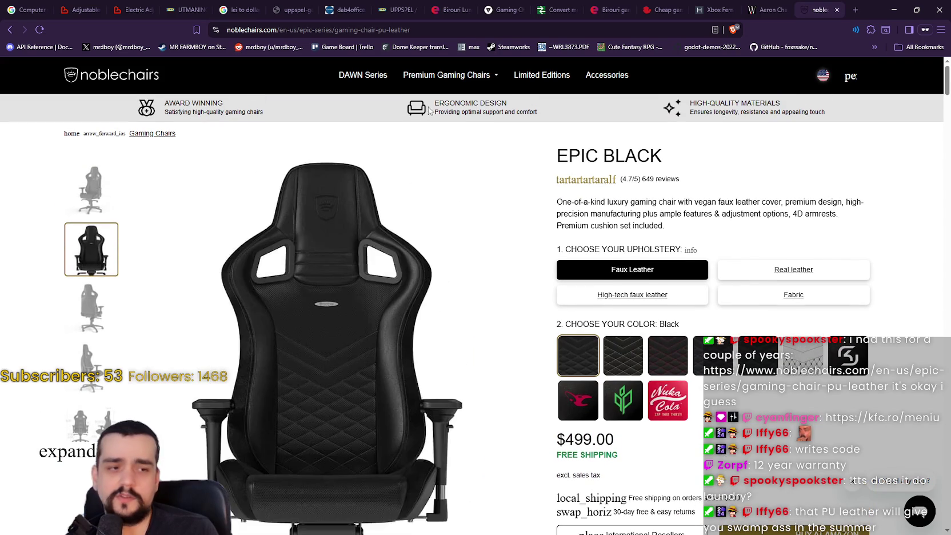
scroll(331, 84, down, 1)
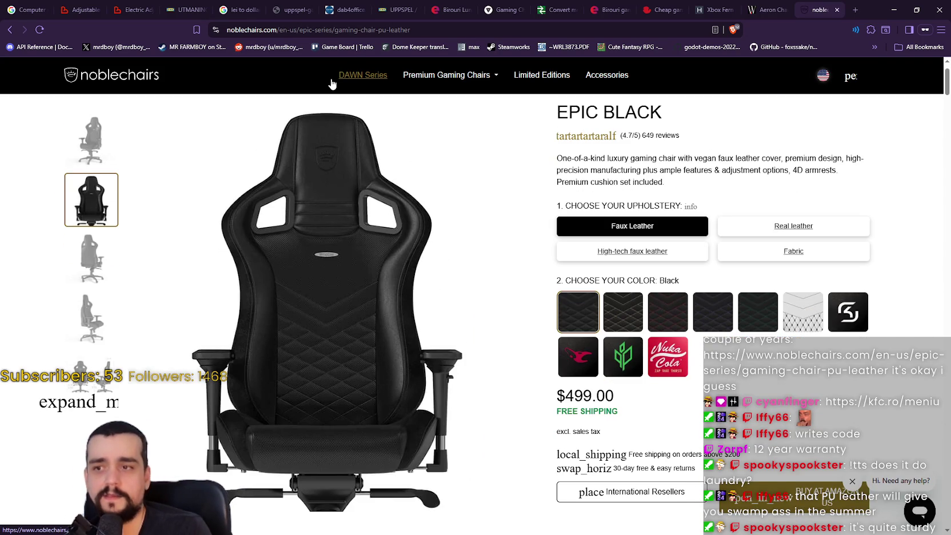
click(84, 130)
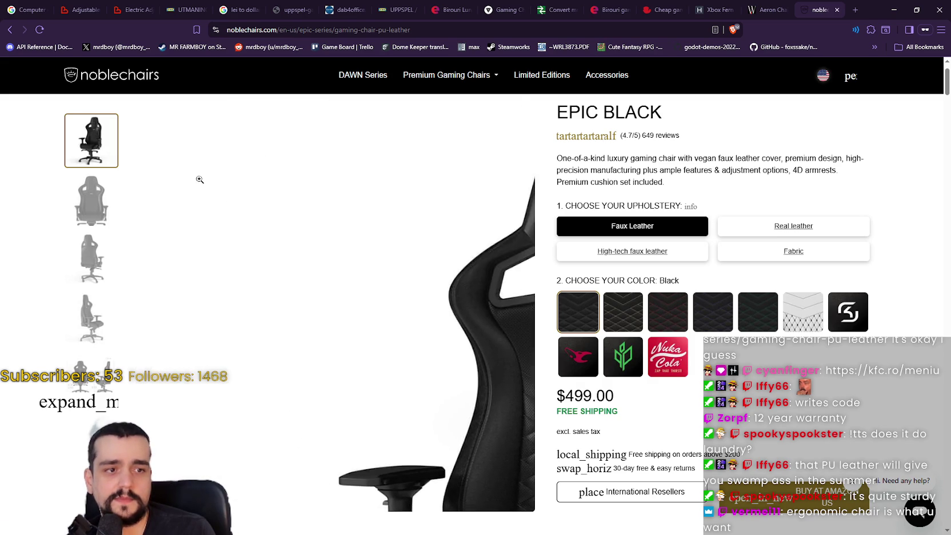
click(768, 4)
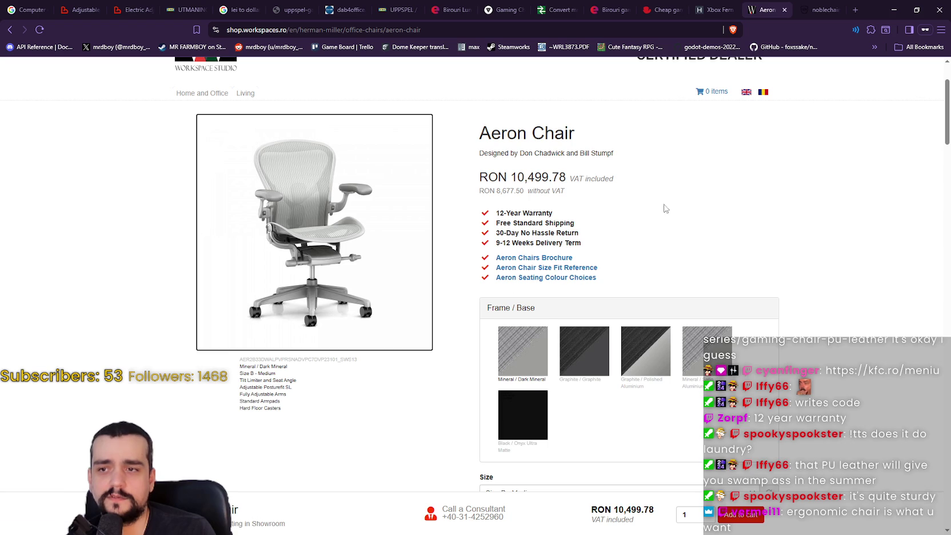
- Flip between the Fern, Aeron and noblechairs Epic Black tabs to compare the chairs
click(712, 5)
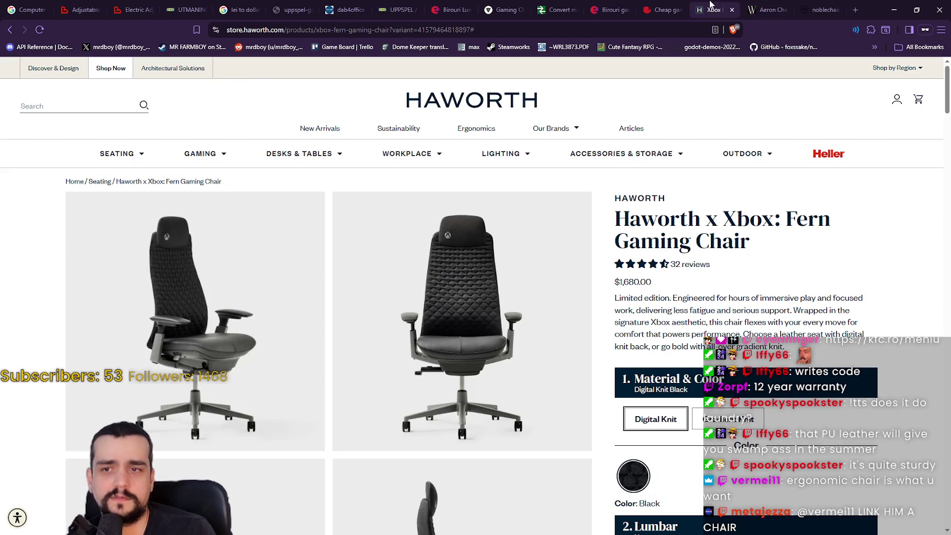
click(758, 5)
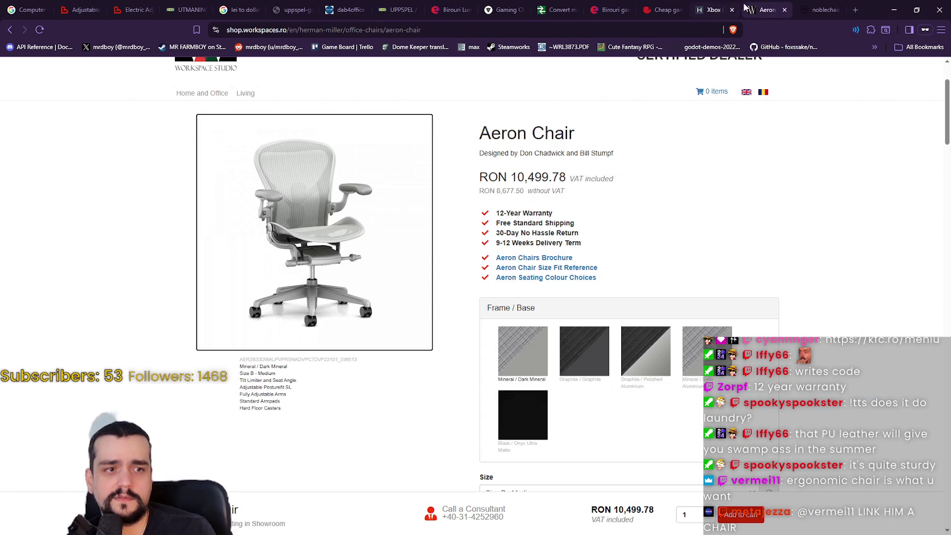
click(701, 5)
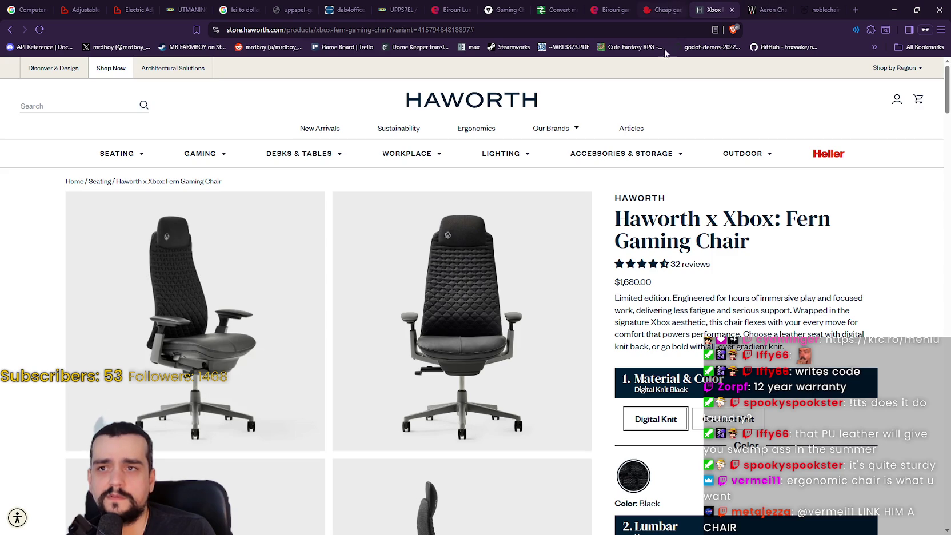
click(820, 6)
click(757, 6)
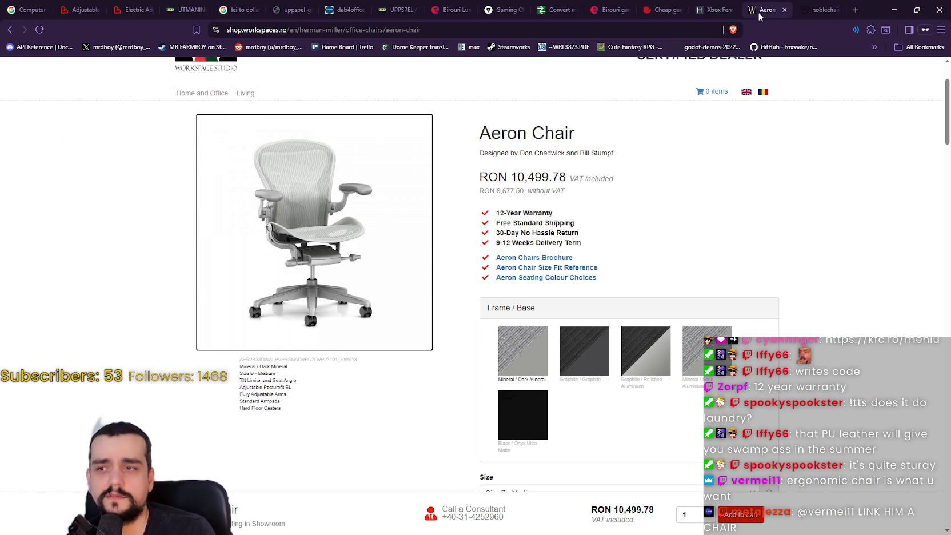
- Set the Aeron's frame to Black / Onyx Ultra Matte, raising the price to RON 11,360.99
scroll(869, 405, up, 3)
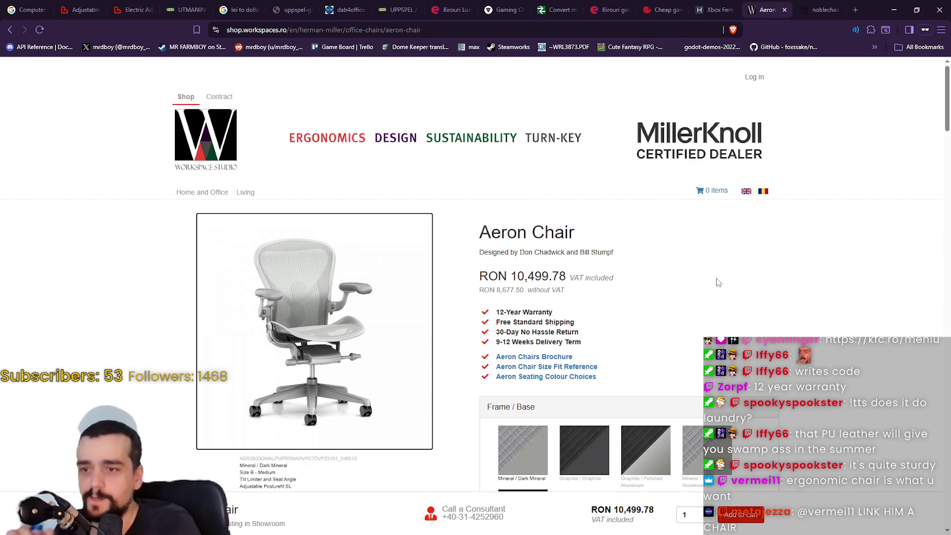
scroll(652, 272, down, 3)
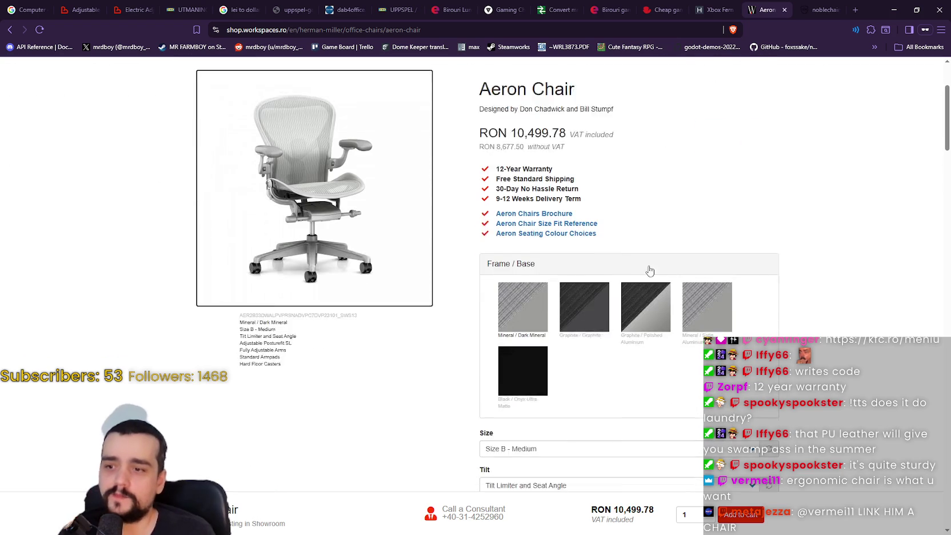
click(528, 339)
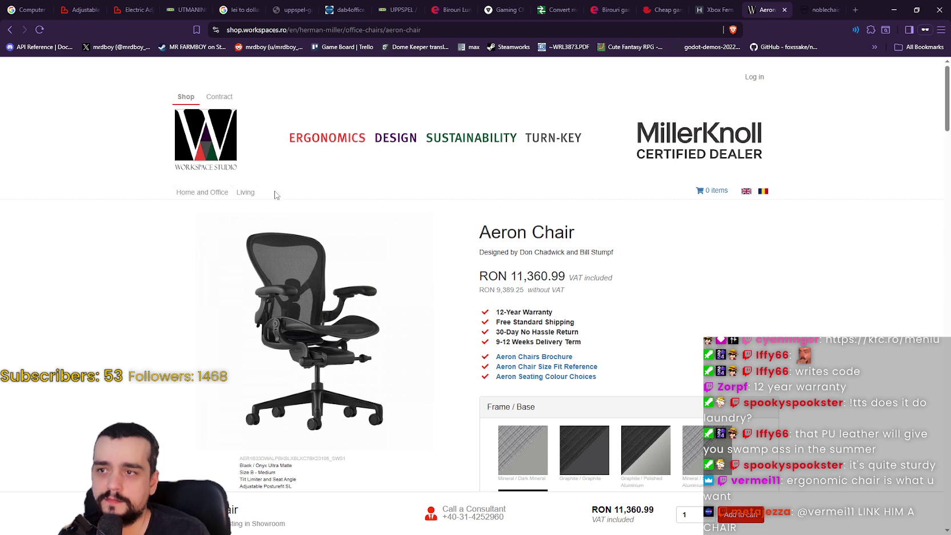
- Browse Workspaces.ro's Living > Home and Office chair catalog, then return to the noblechairs tab
click(245, 193)
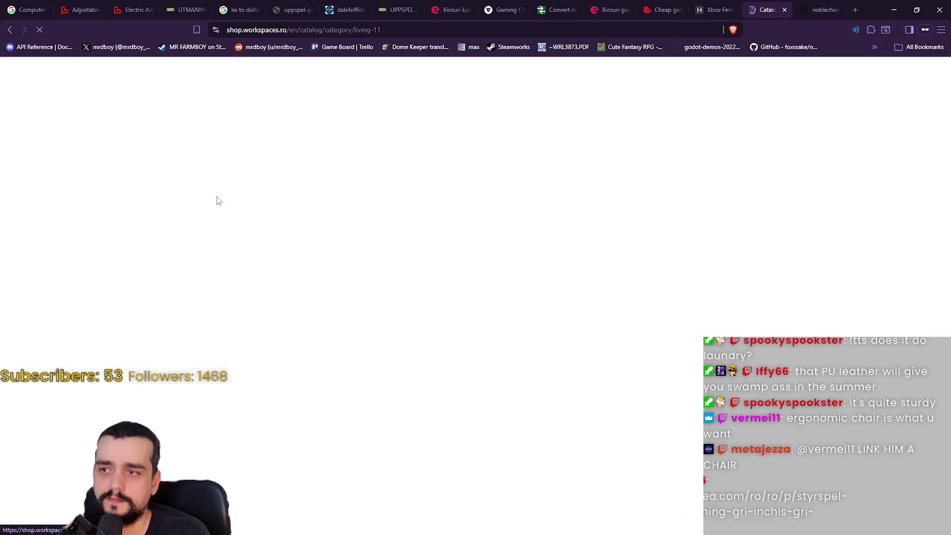
click(205, 192)
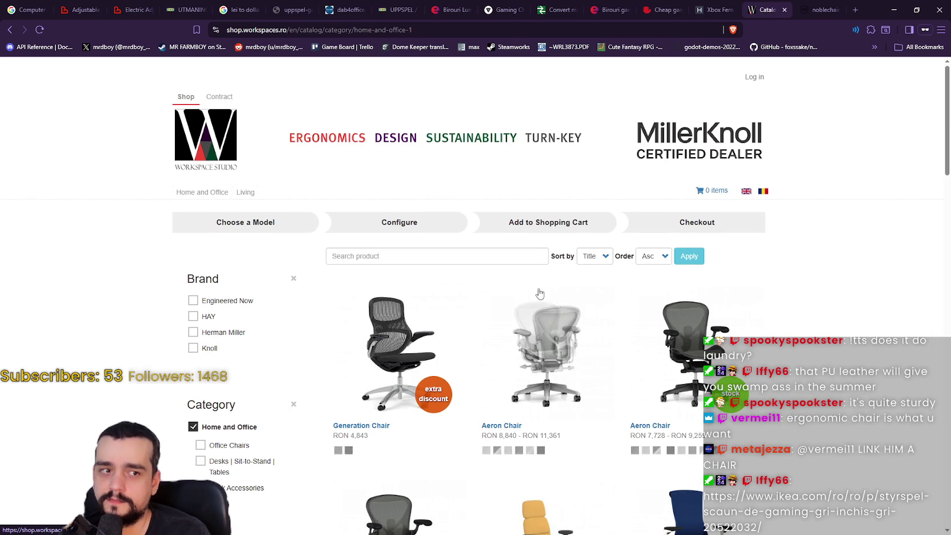
scroll(535, 289, down, 2)
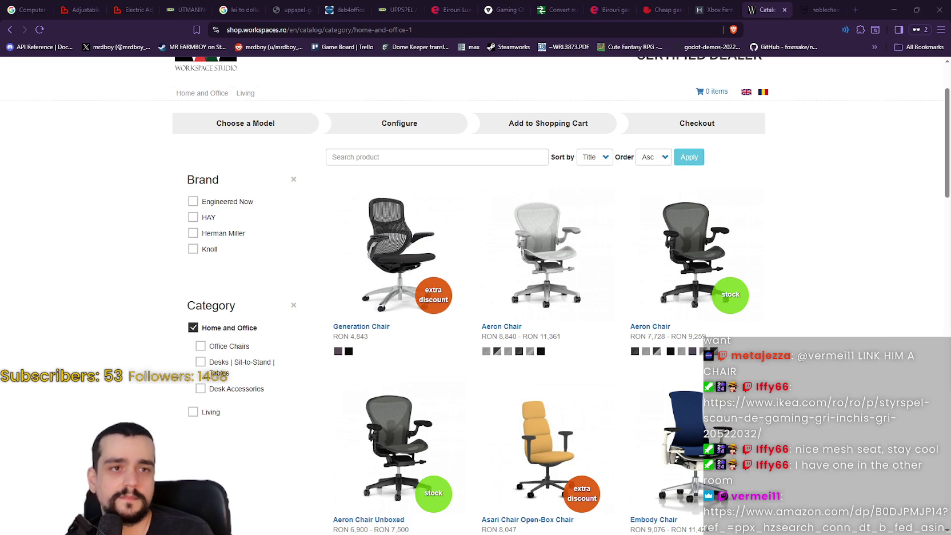
click(814, 10)
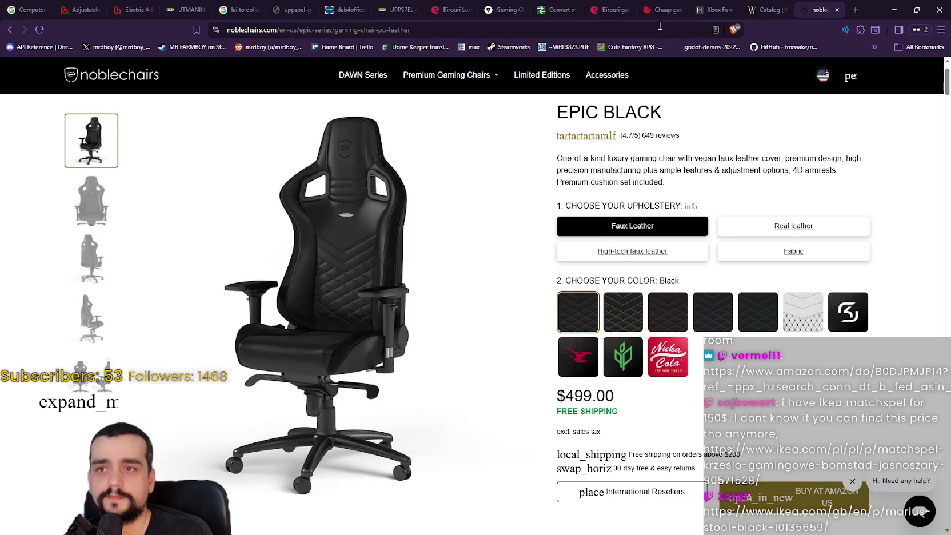
- Load the IKEA Styrspel gaming chair page and zoom into its backrest photo
key(ctrl+l)
text(https://www.ikea.com/ro/ro/p/styrspel-scaun-de-gaming-gri-inchis-gri-20522032/)
key(Return)
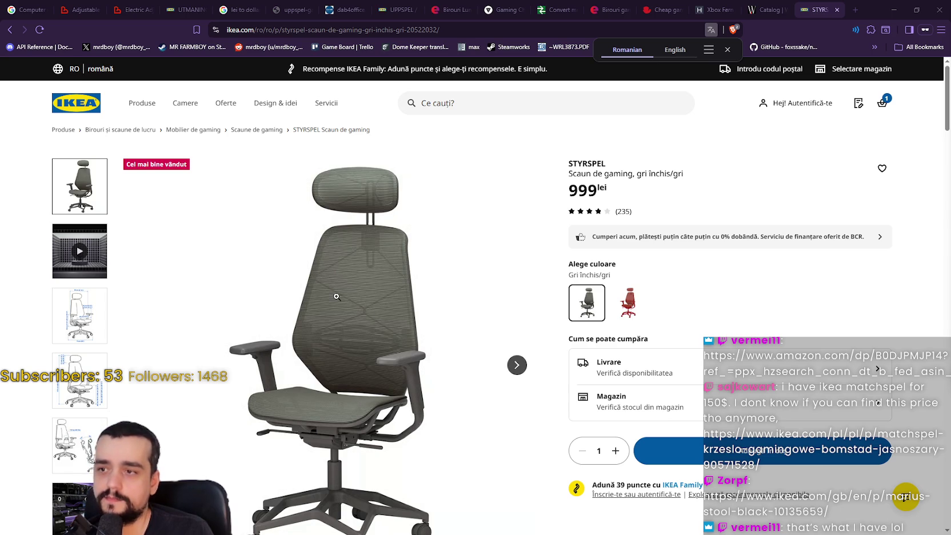
click(336, 298)
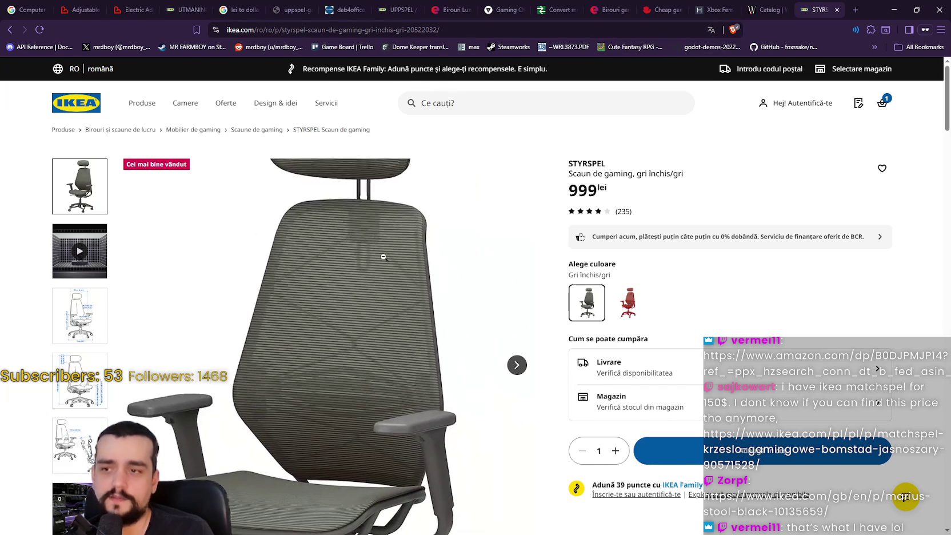
click(360, 158)
- View the Styrspel's dimension and weight drawings and the gaming-room photo's mesh close-up
click(86, 320)
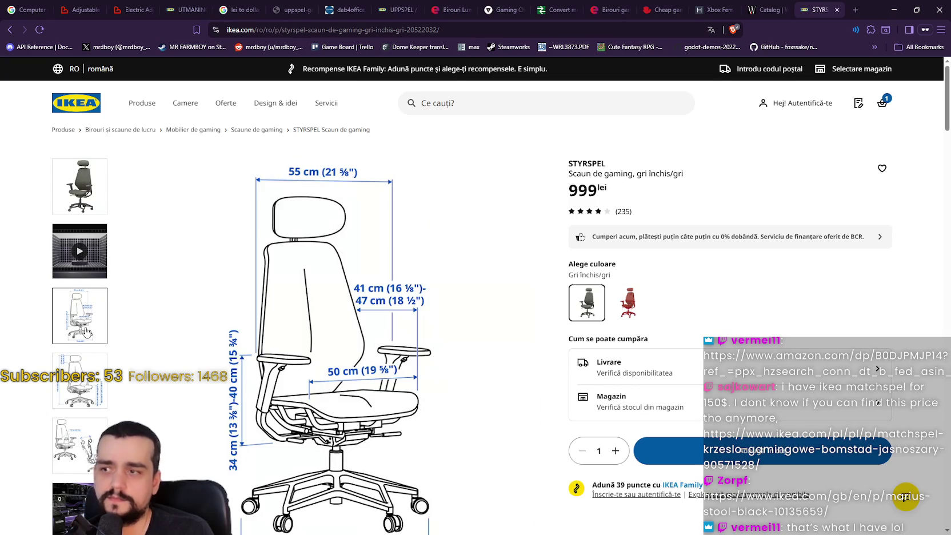
click(83, 400)
click(80, 445)
scroll(74, 400, down, 1)
click(71, 326)
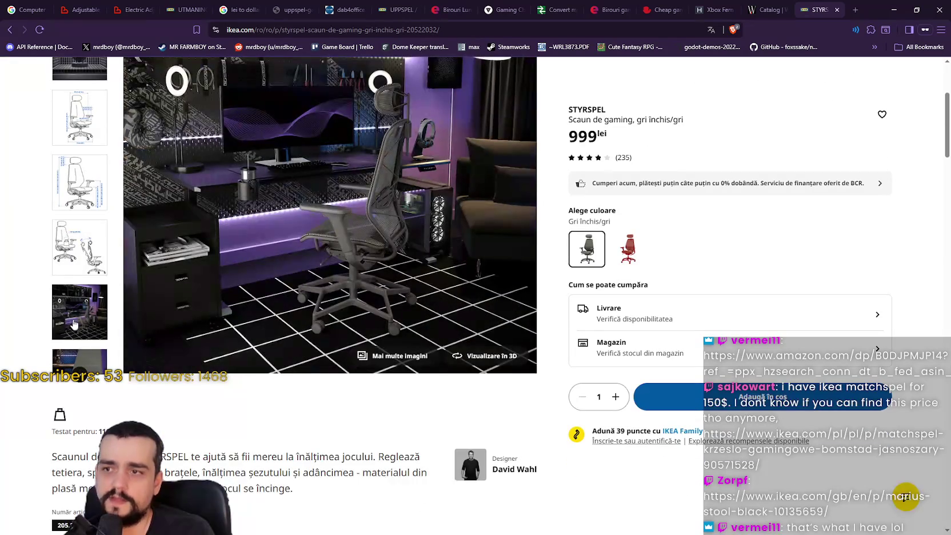
click(179, 367)
scroll(340, 254, up, 1)
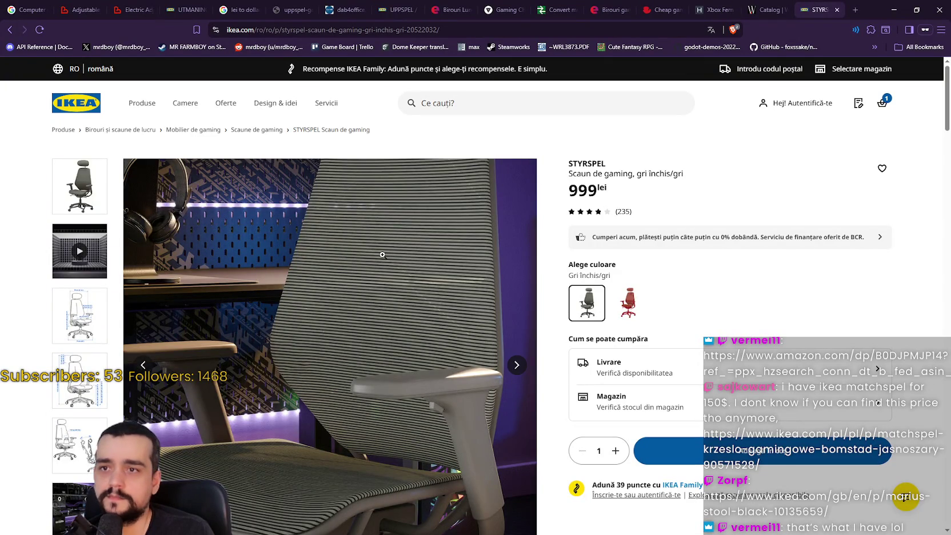
scroll(375, 422, down, 2)
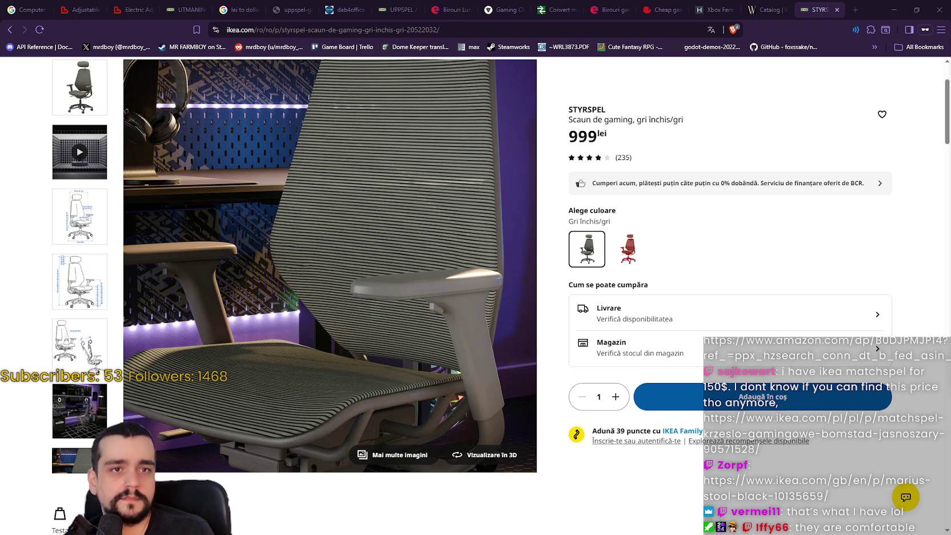
- Open the pasted Amazon chair product page in a new private tab
click(851, 12)
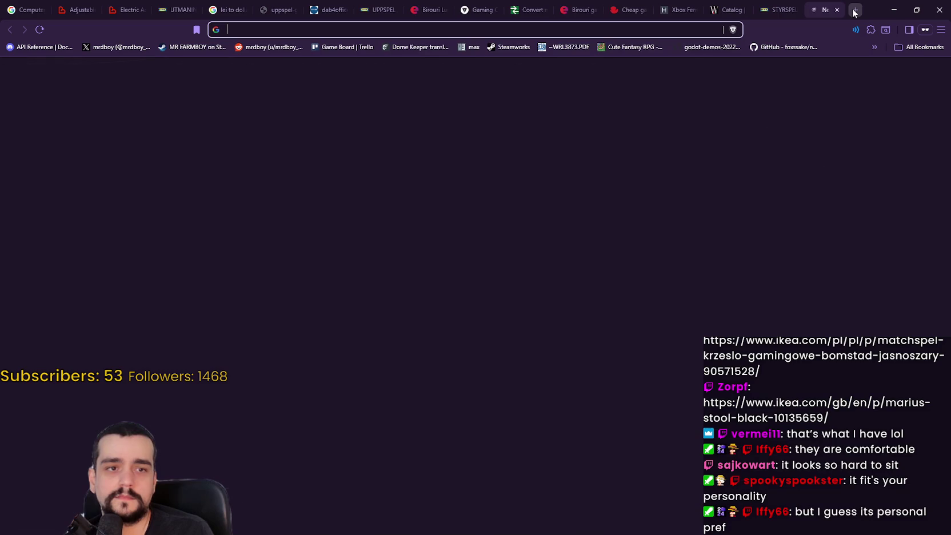
text(https://www.amazon.com/dp/B0DJPMJP14?ref_=ppx_hzsearch_conn_dt_b_fed_asin_title_2)
key(Return)
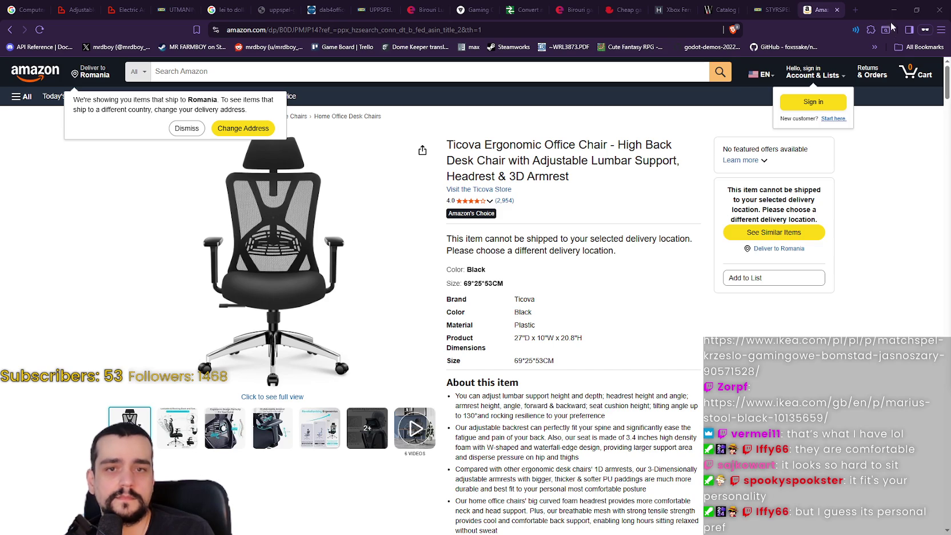
- Load IKEA's MATCHSPEL gaming chair page in another tab, then start a blank tab
click(855, 9)
text(https://www.ikea.com/pl/pl/p/matchspel-krzeslo-gamingowe-bomstad-jasnoszary-90571528/)
key(Return)
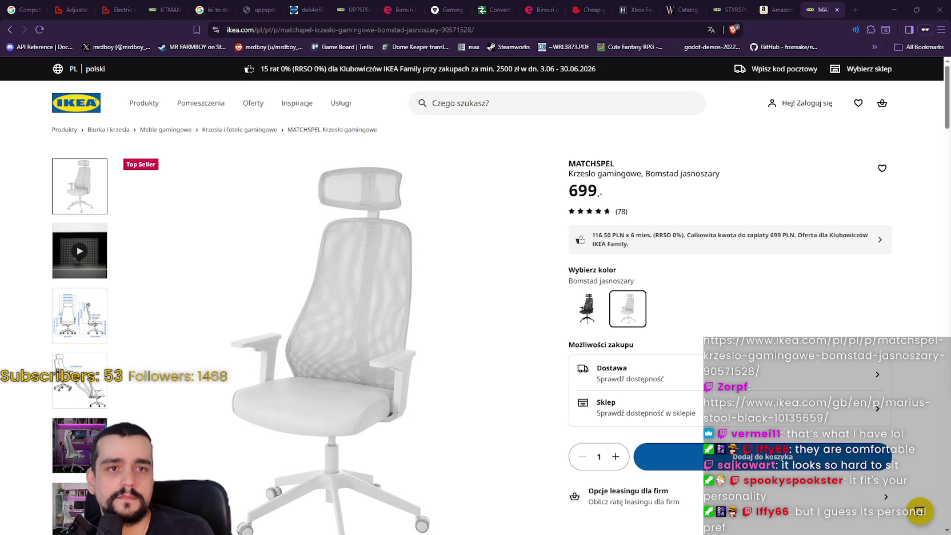
click(855, 10)
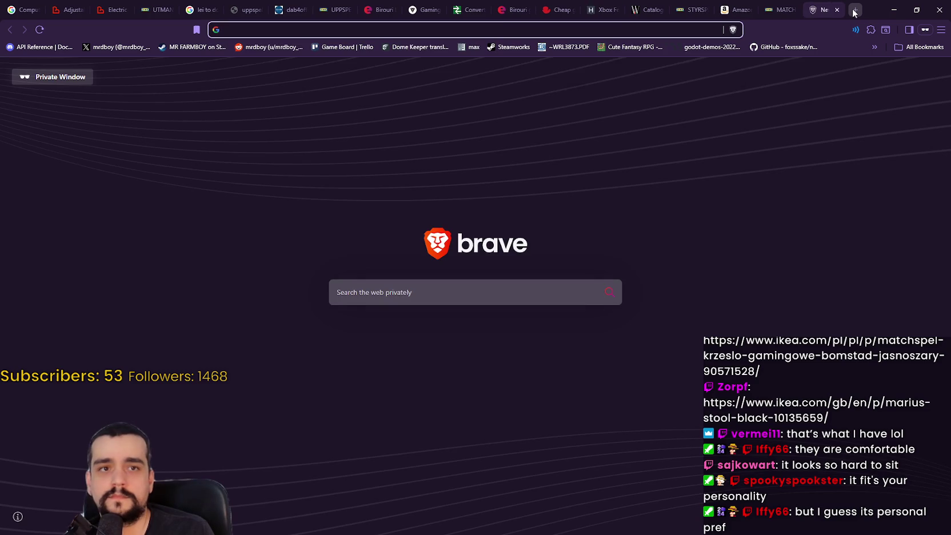
- Paste the MARIUS link to load IKEA UK's black 45 cm MARIUS stool at £5
text(https://www.ikea.com/gb/en/p/marius-stool-black-10135659/)
key(Return)
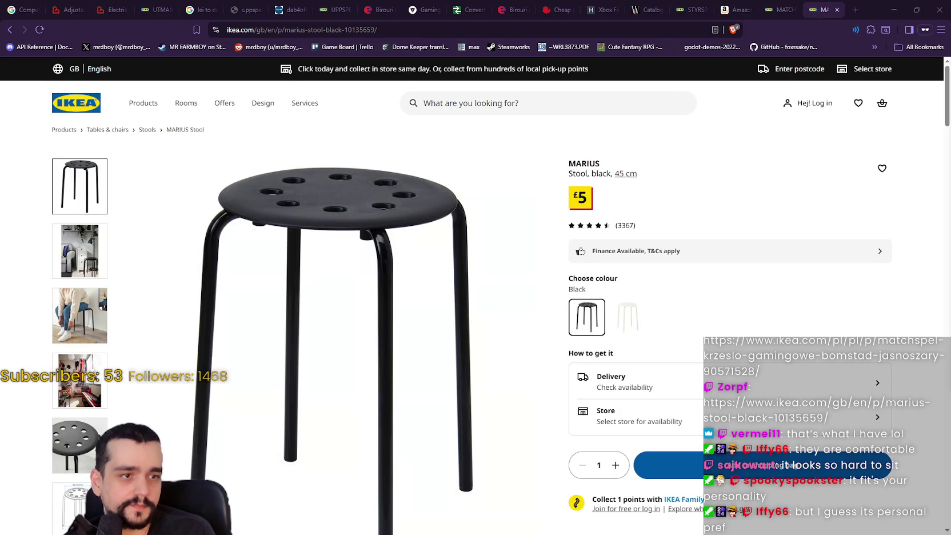
scroll(145, 157, down, 1)
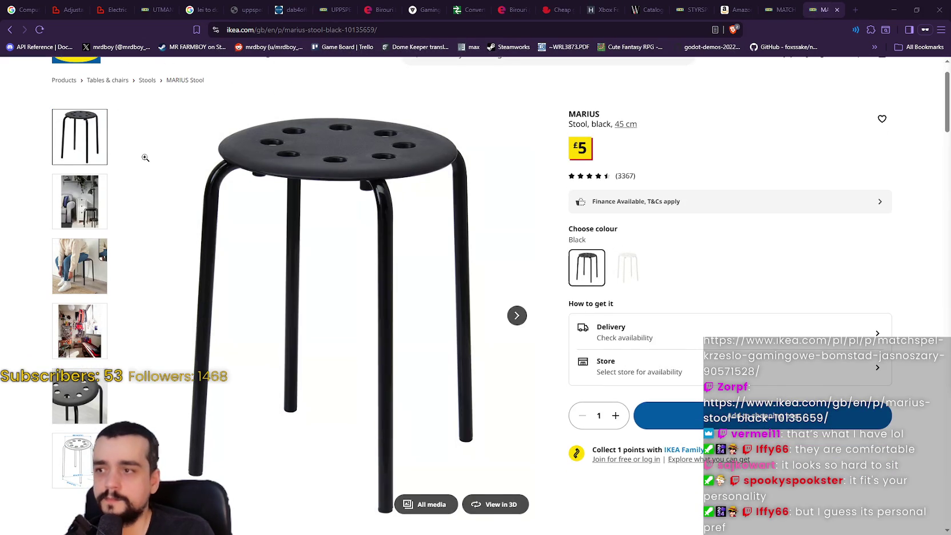
scroll(146, 158, up, 2)
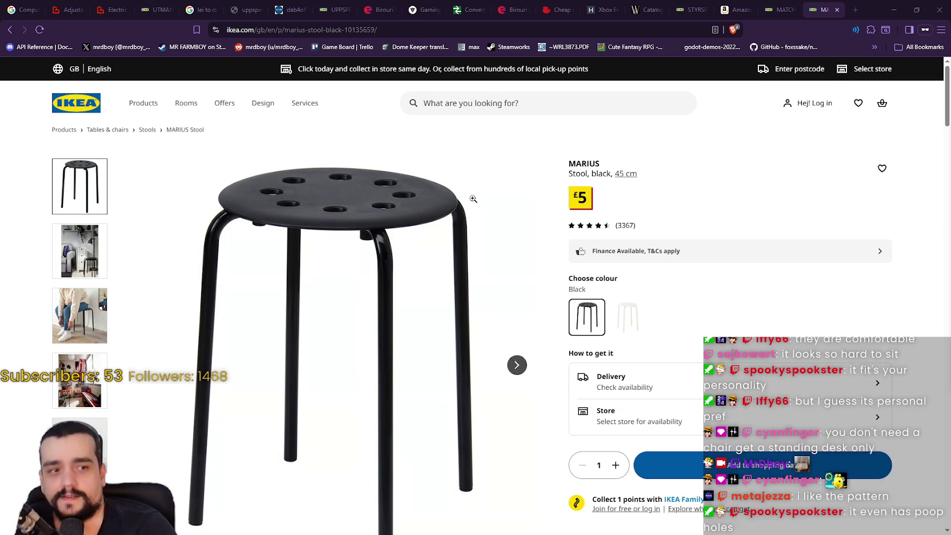
- Close the MARIUS tab and view the MATCHSPEL chair's dimensions drawing and gaming-room photo
click(837, 10)
scroll(284, 289, down, 2)
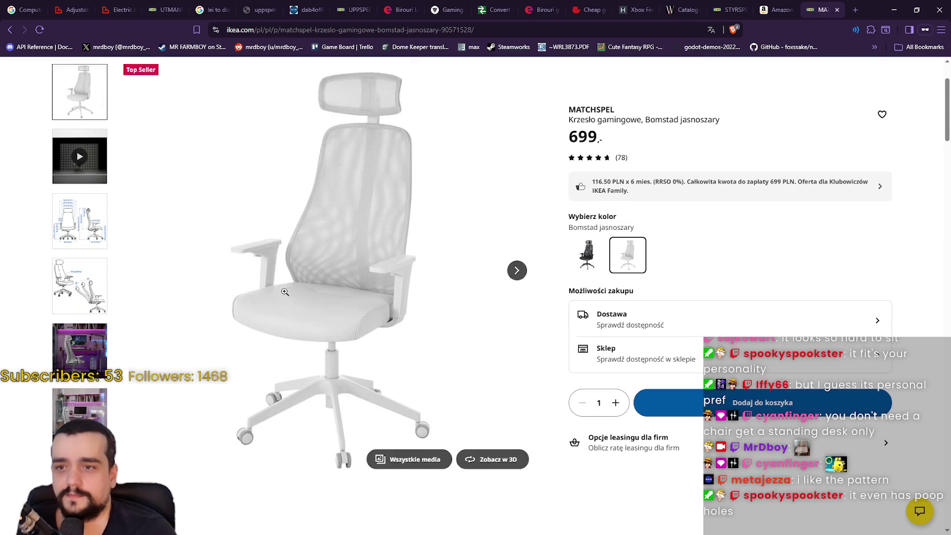
scroll(280, 259, up, 2)
click(80, 331)
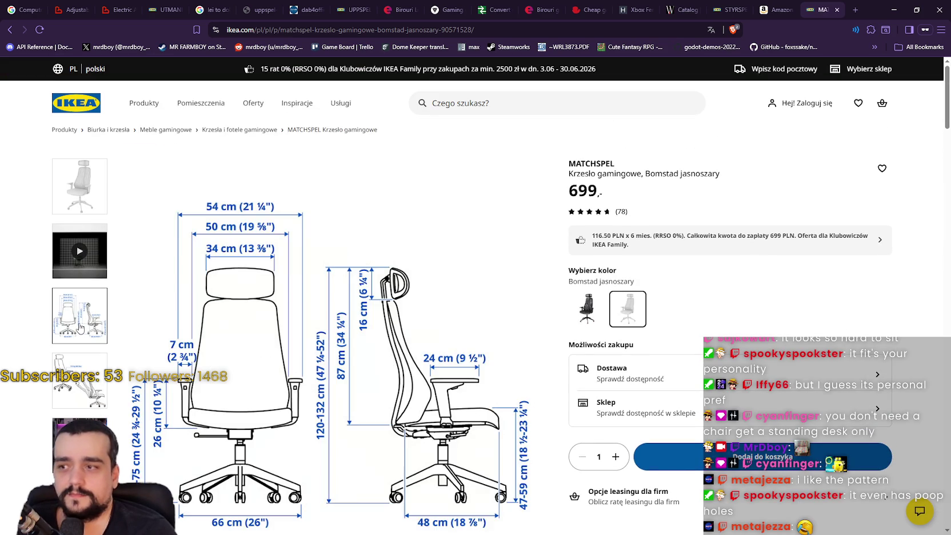
click(80, 440)
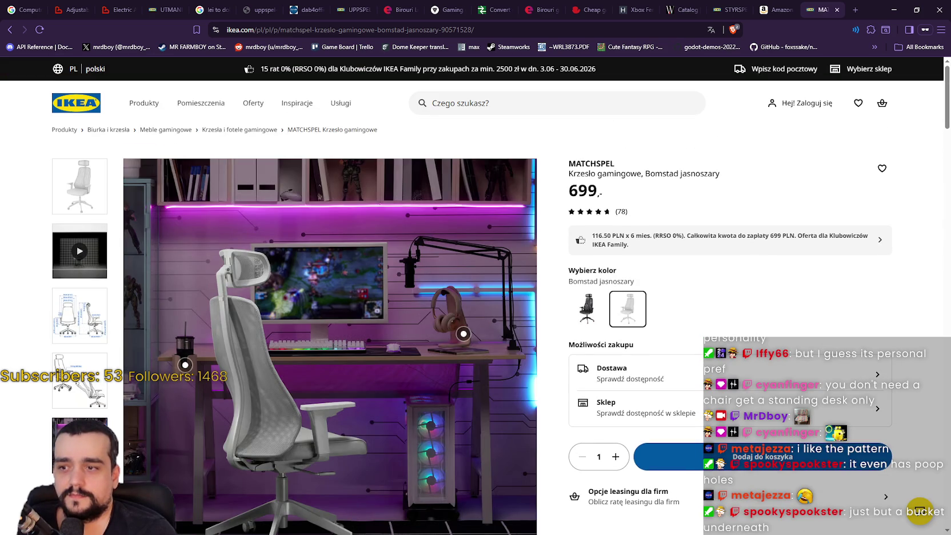
- Close the MATCHSPEL tab and dismiss Amazon's ship-to-Romania notice on the Ticova chair page
scroll(433, 393, down, 1)
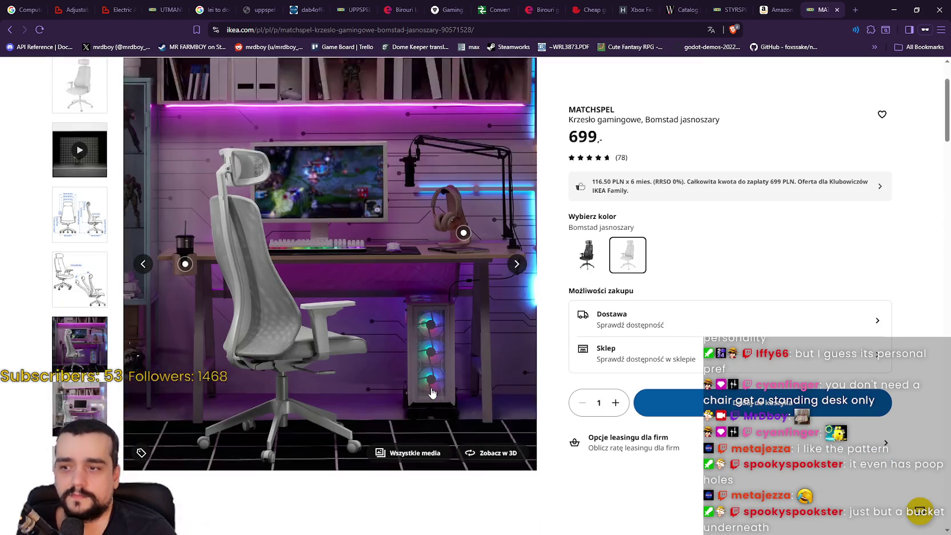
click(836, 10)
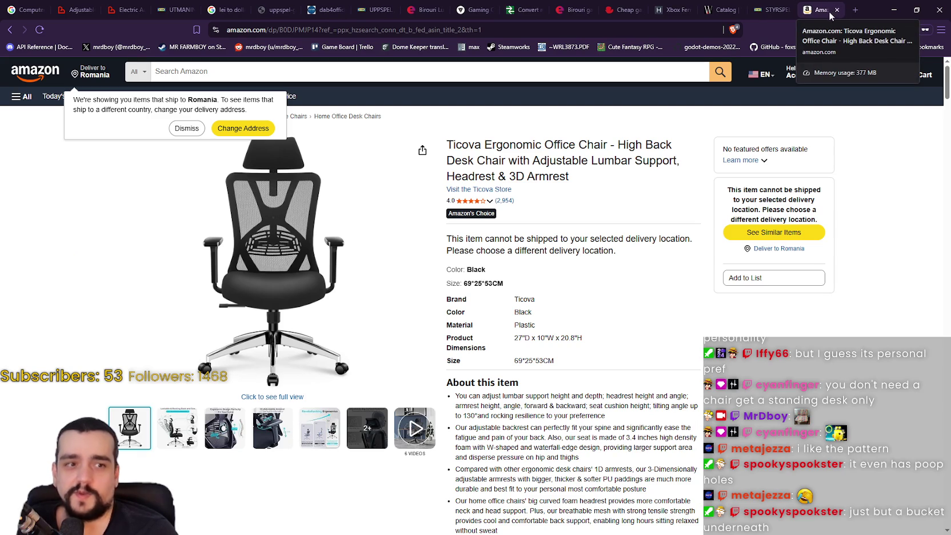
mouse_move(174, 272)
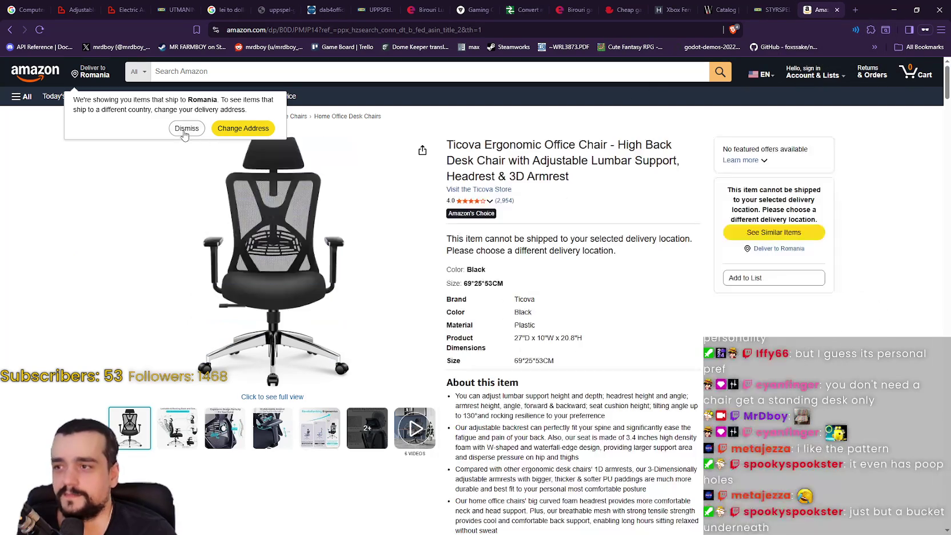
click(187, 128)
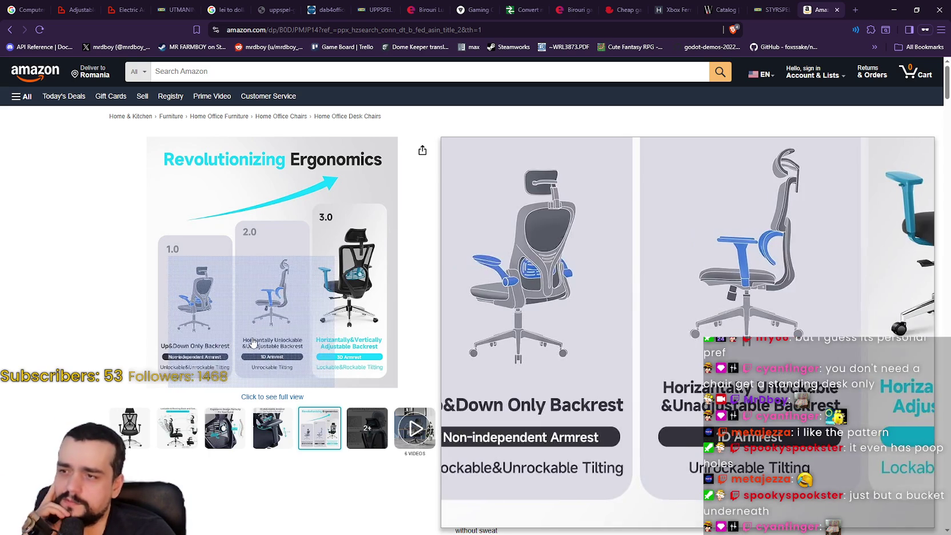
- Open the Ticova images full-size: armrest comparison, Revolutionizing Ergonomics, lumbar support, 3D Adjustable Armrest
click(199, 329)
click(204, 329)
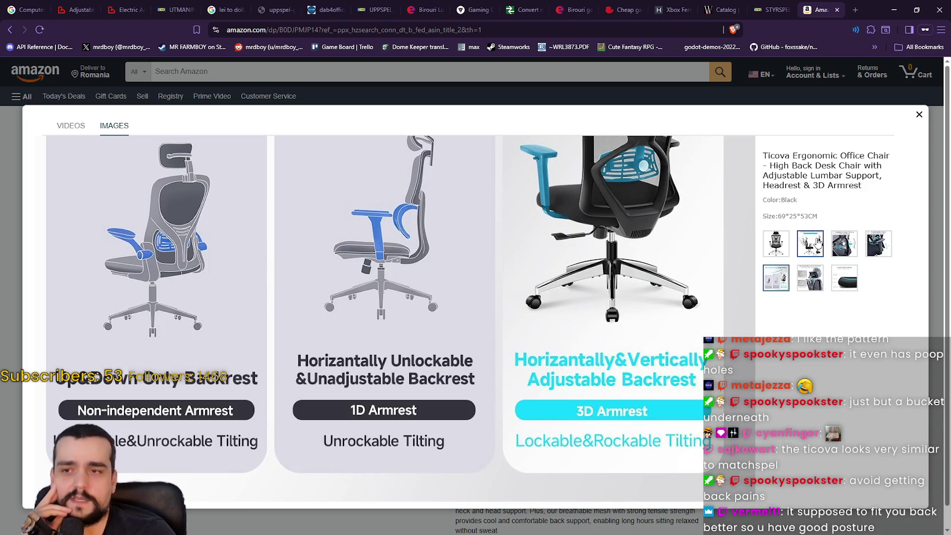
click(840, 244)
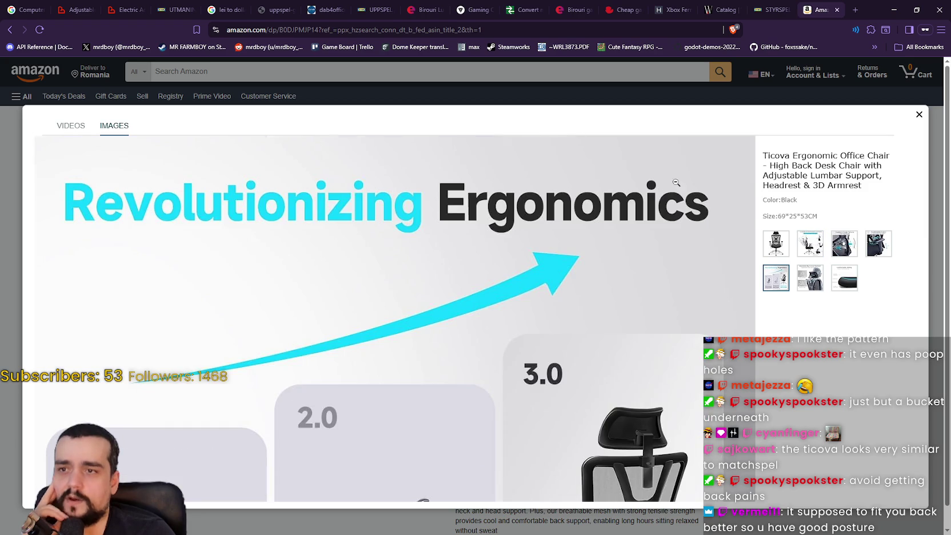
click(877, 246)
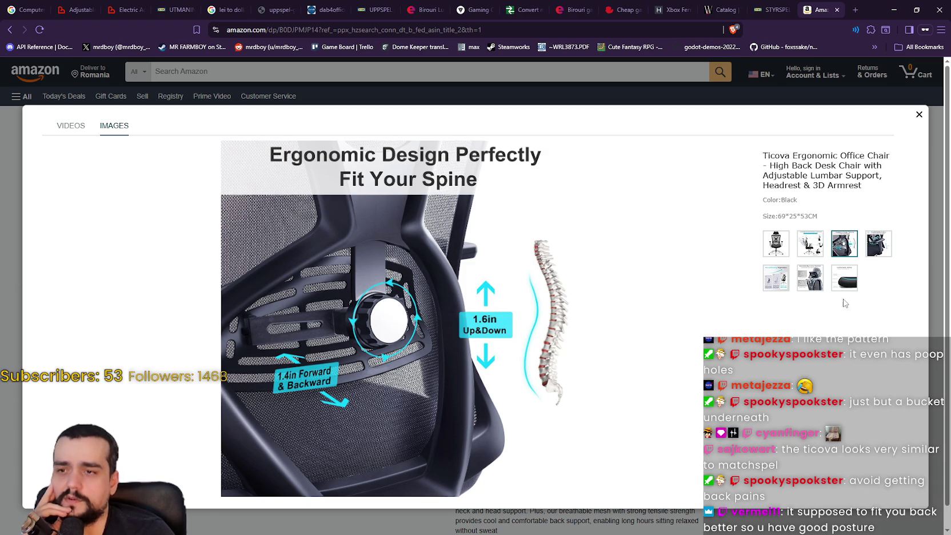
click(880, 247)
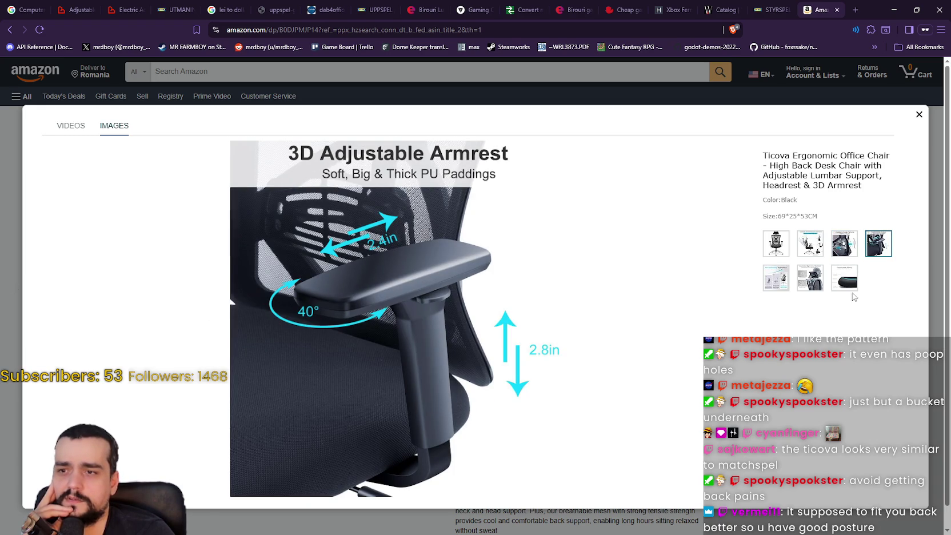
- Compare the headrest and Comfortable Sitting cushion images, then close the image viewer
click(810, 277)
click(844, 278)
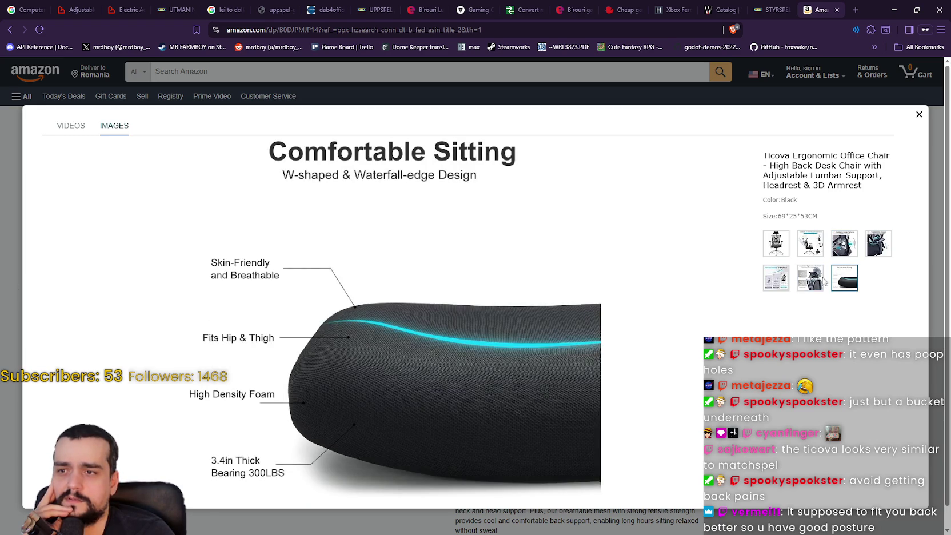
click(815, 279)
click(833, 281)
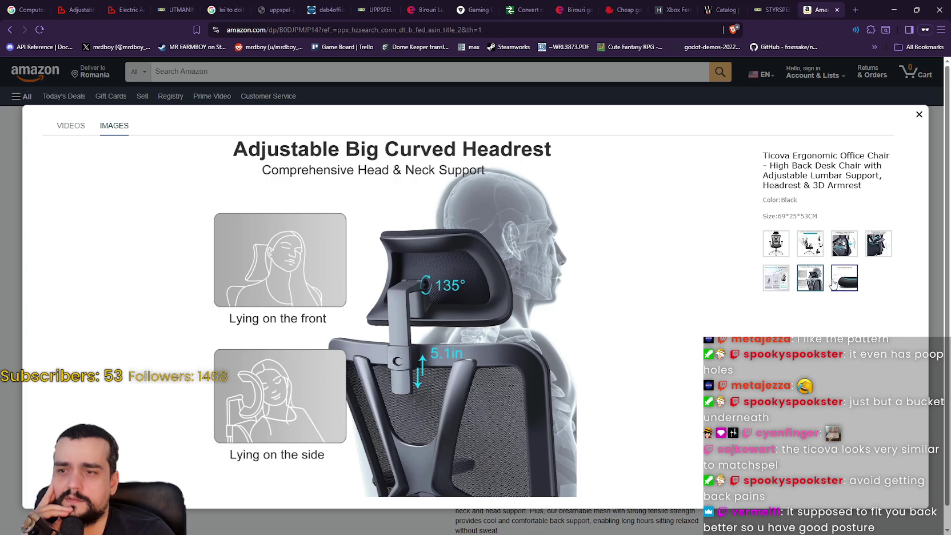
click(919, 115)
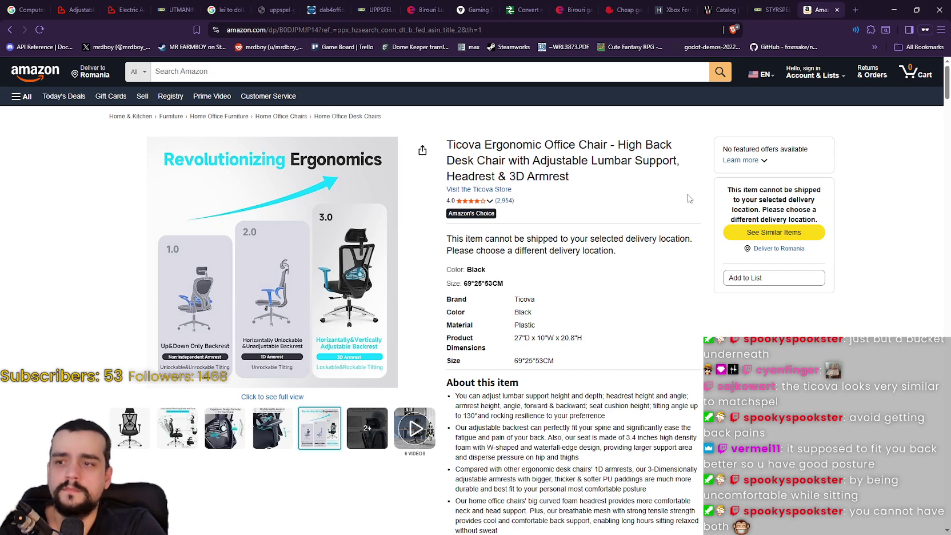
- Close the Amazon Ticova tab, glance at the STYRSPEL product images, then close the STYRSPEL tab
click(836, 9)
scroll(171, 229, up, 2)
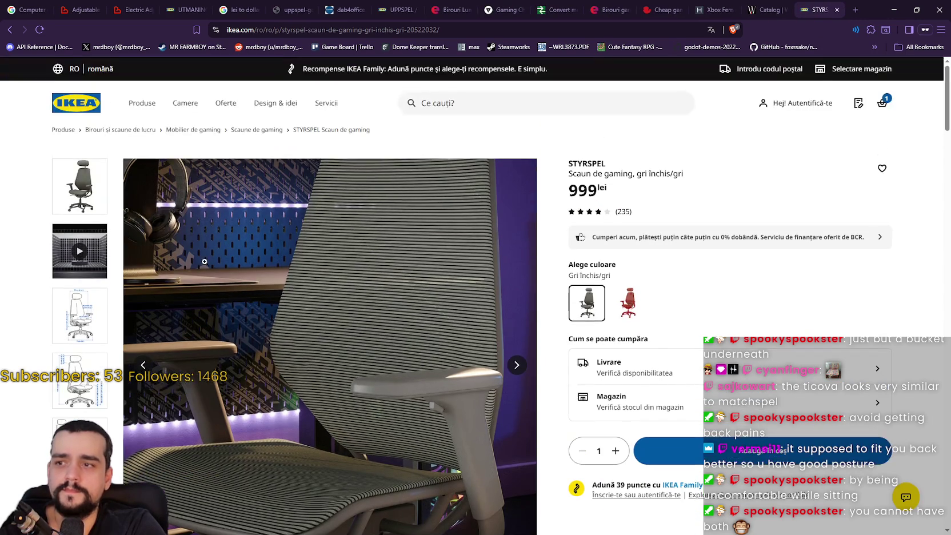
click(77, 186)
scroll(320, 229, right, 3)
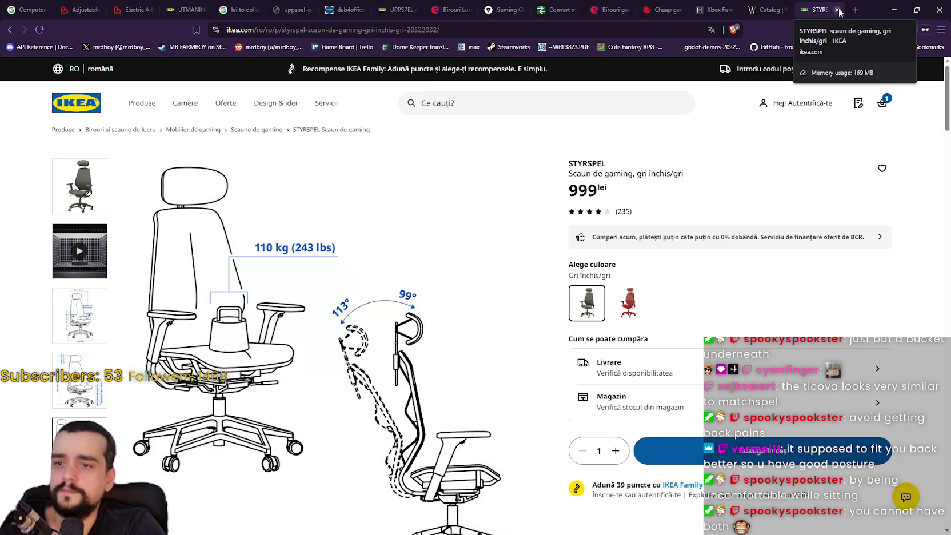
click(837, 10)
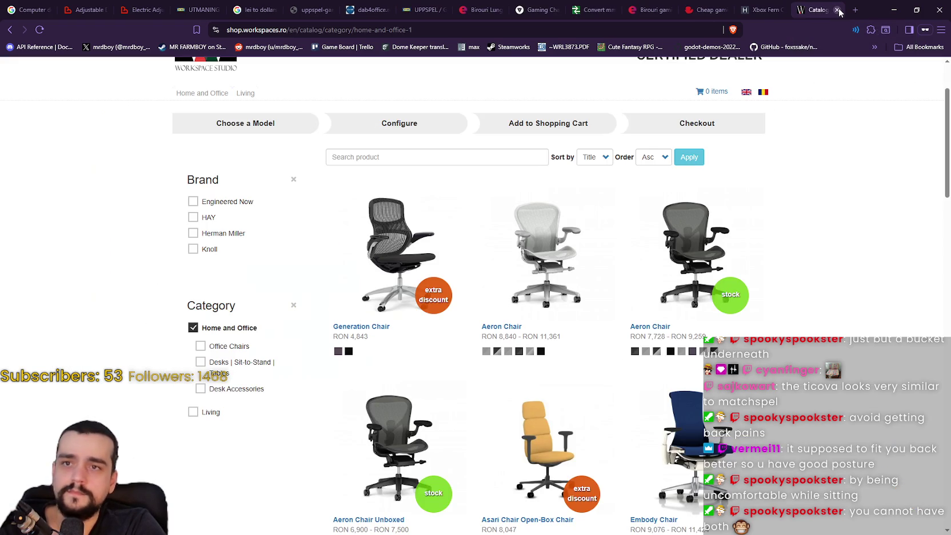
scroll(868, 269, down, 3)
scroll(868, 269, up, 5)
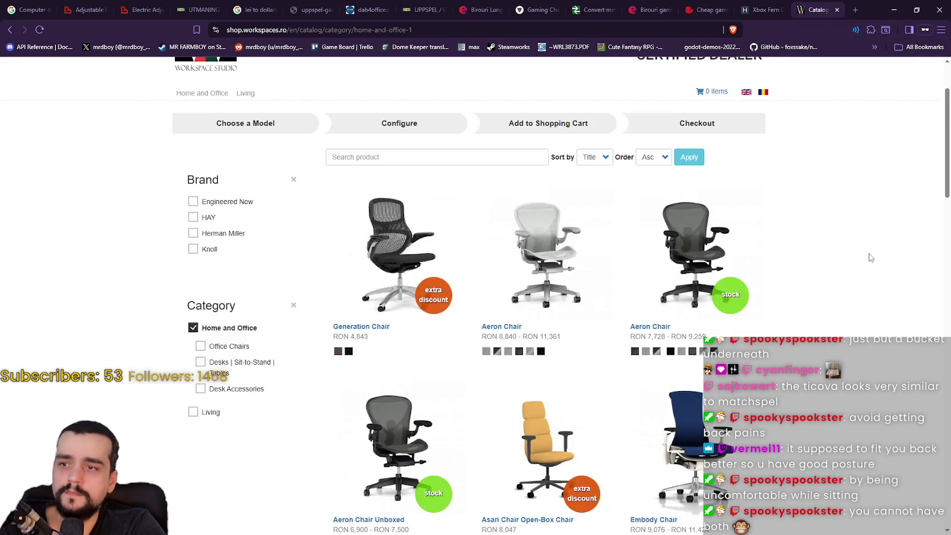
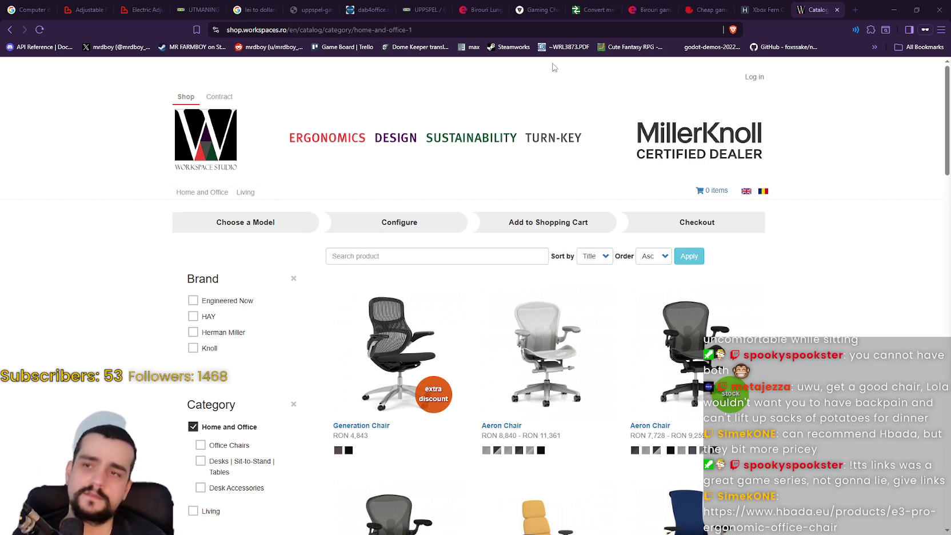
- Load the pasted hbada.eu E3 Pro chair link in a new private tab
click(855, 10)
text(https://www.hbada.eu/products/e3-pro-ergonomic-office-chair)
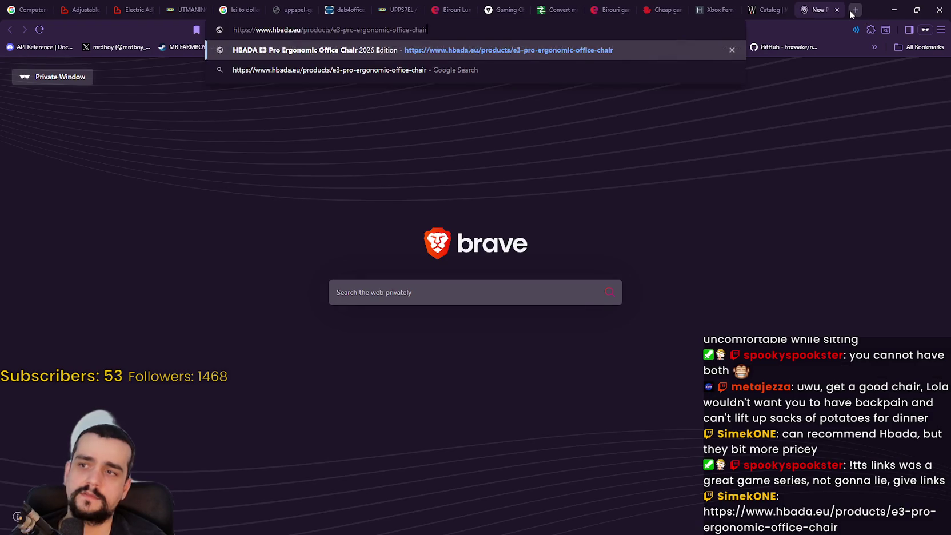
key(Return)
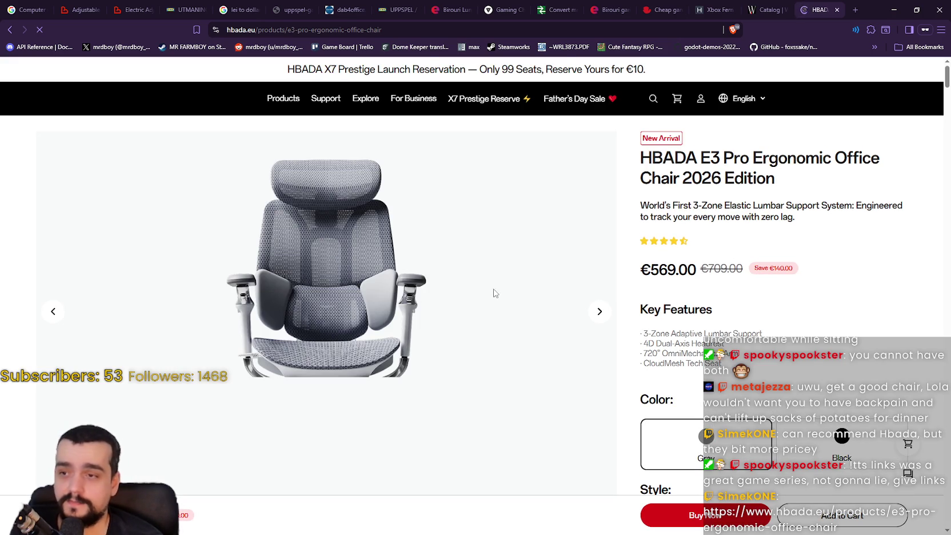
- Select the Black colour option for the E3 Pro chair
scroll(400, 296, down, 2)
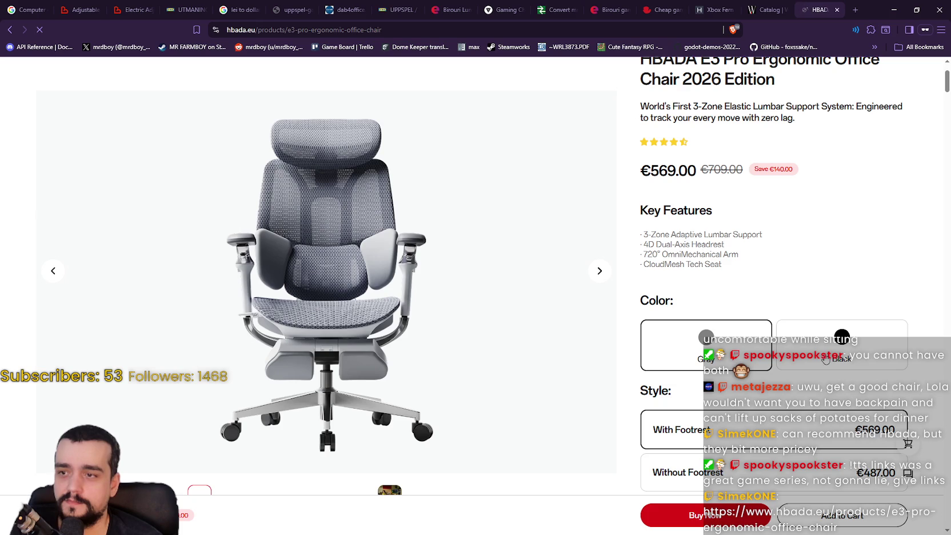
click(824, 358)
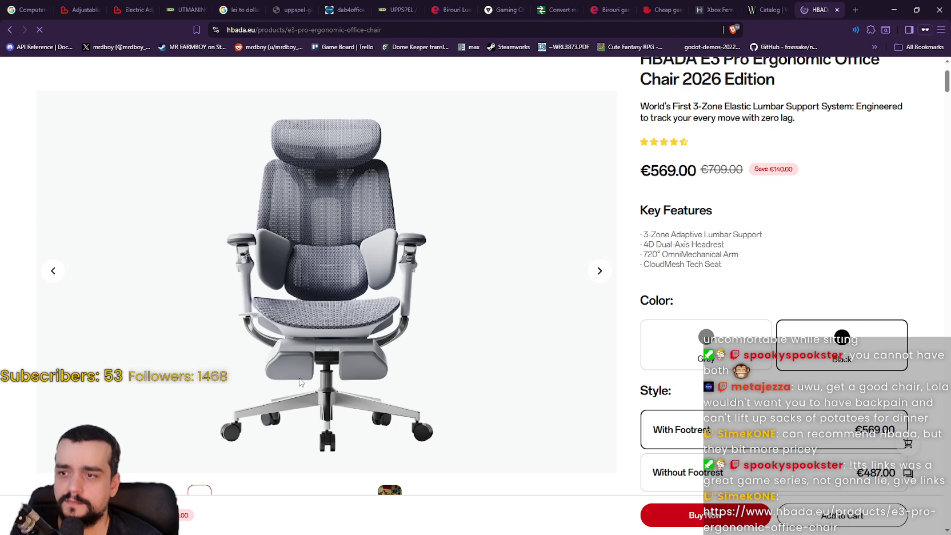
scroll(327, 346, up, 2)
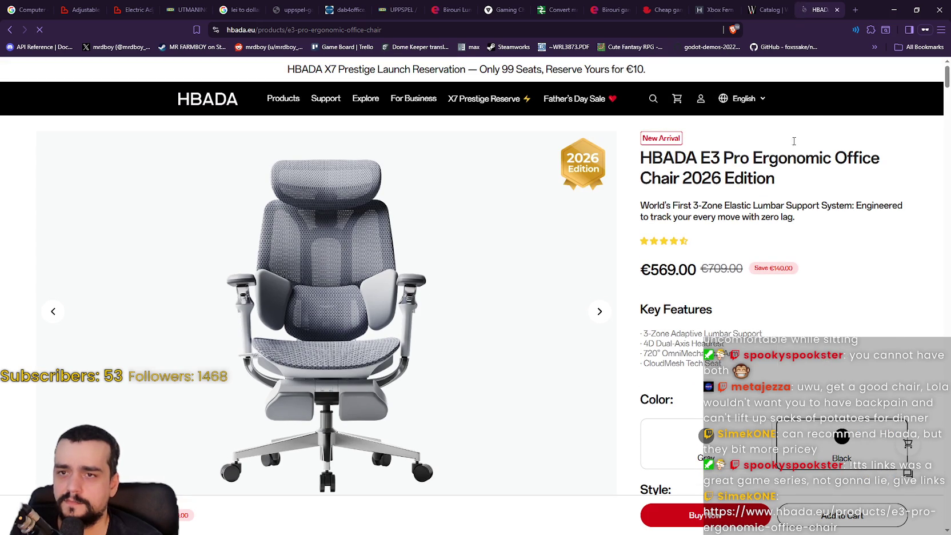
- Browse the second through fifth gallery photos of the chair
scroll(460, 294, down, 8)
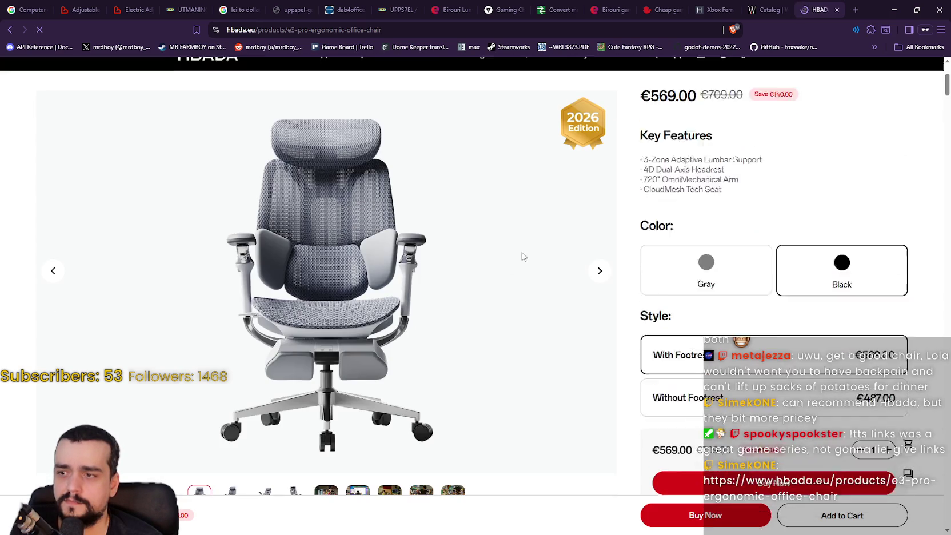
scroll(325, 363, down, 2)
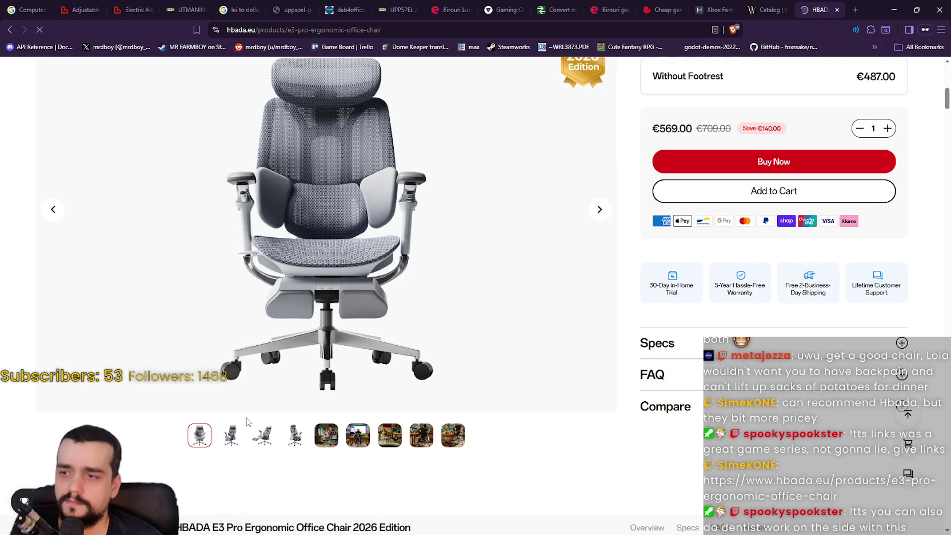
click(233, 437)
click(264, 438)
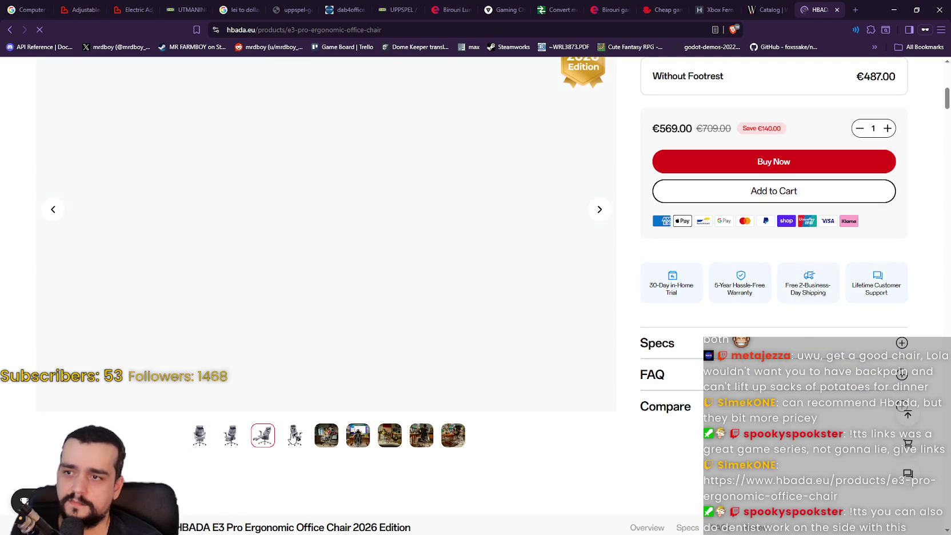
click(231, 445)
click(291, 437)
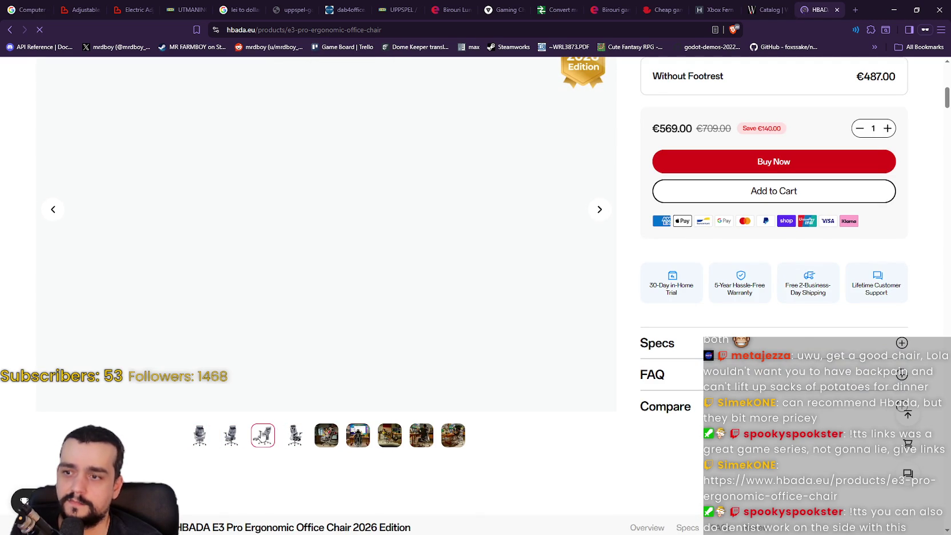
click(234, 437)
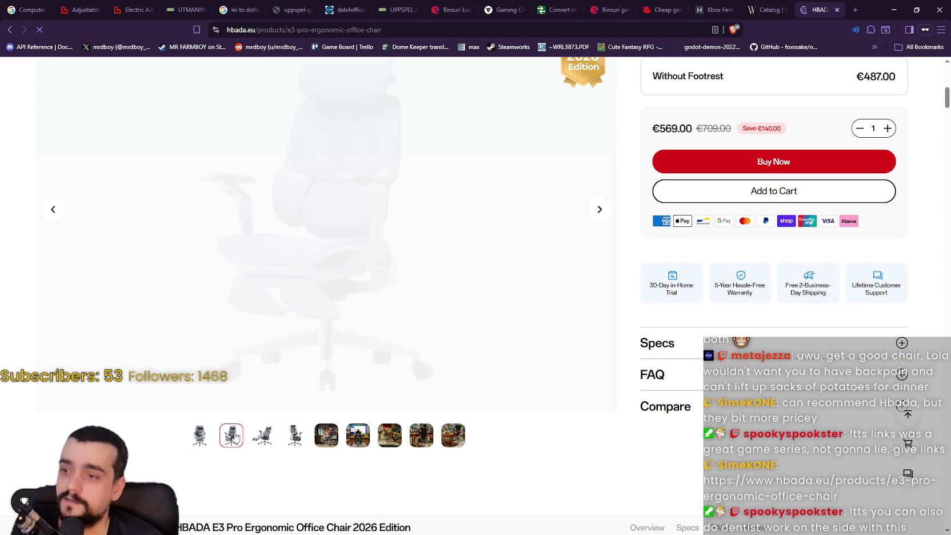
click(320, 443)
- Scroll past the feature sections to Customer Reviews, rated 4.58 of 5 from 12 reviews
scroll(454, 443, down, 10)
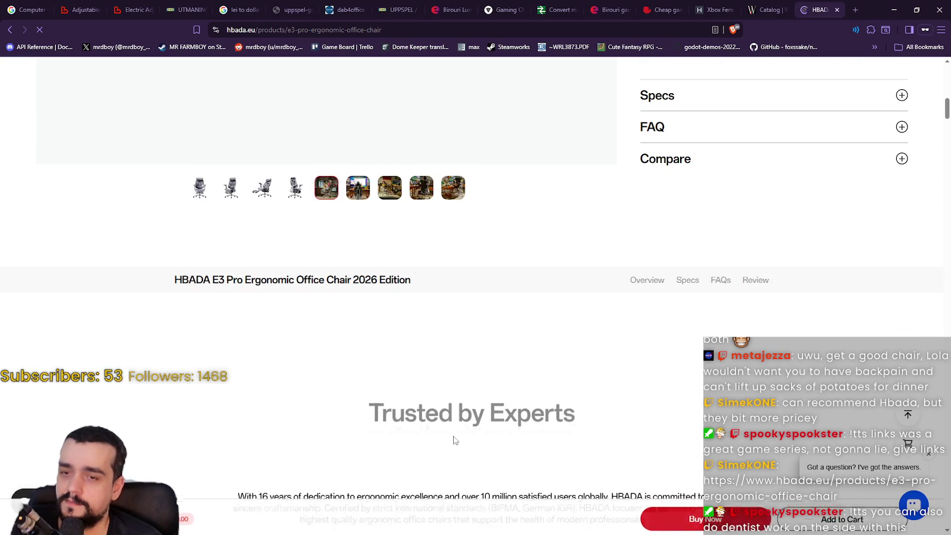
scroll(411, 366, down, 4)
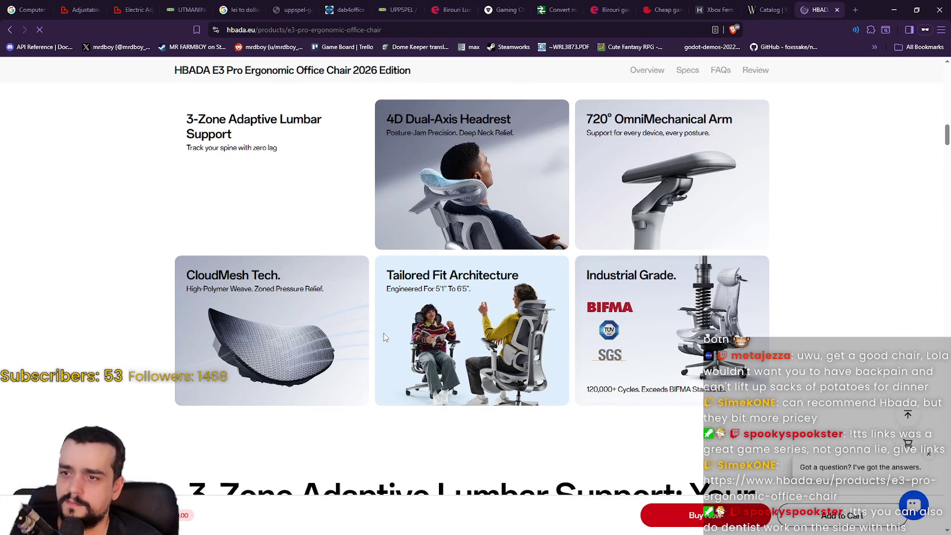
scroll(384, 337, down, 3)
scroll(383, 337, down, 4)
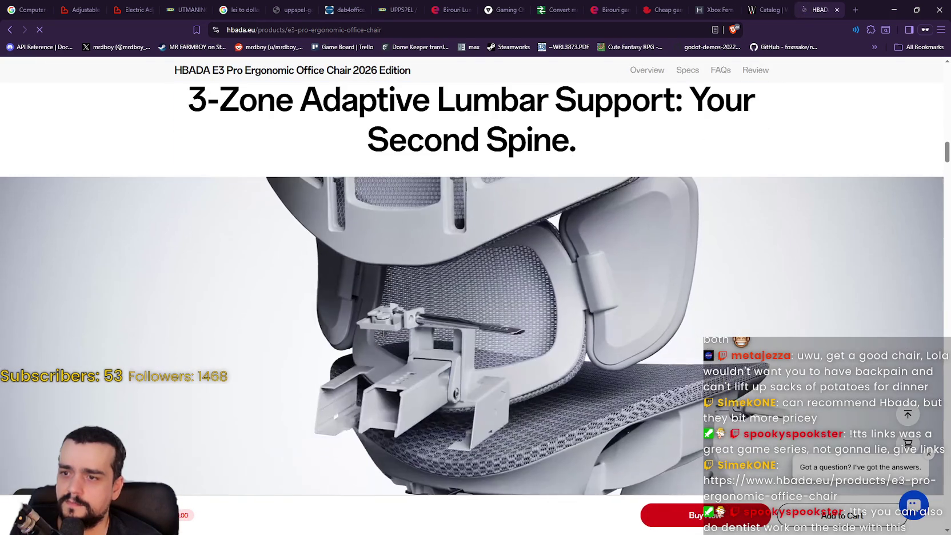
scroll(383, 328, up, 1)
scroll(383, 325, down, 2)
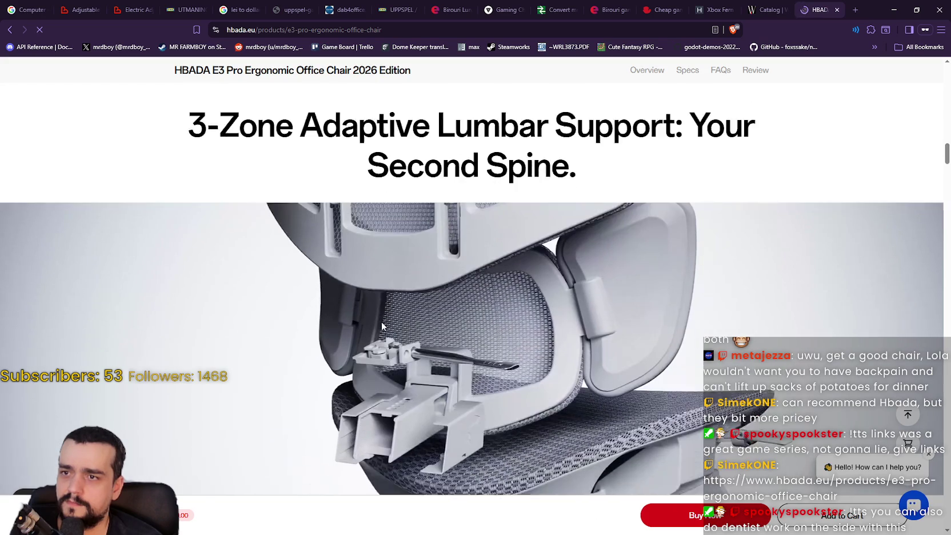
scroll(382, 326, up, 2)
scroll(383, 323, down, 5)
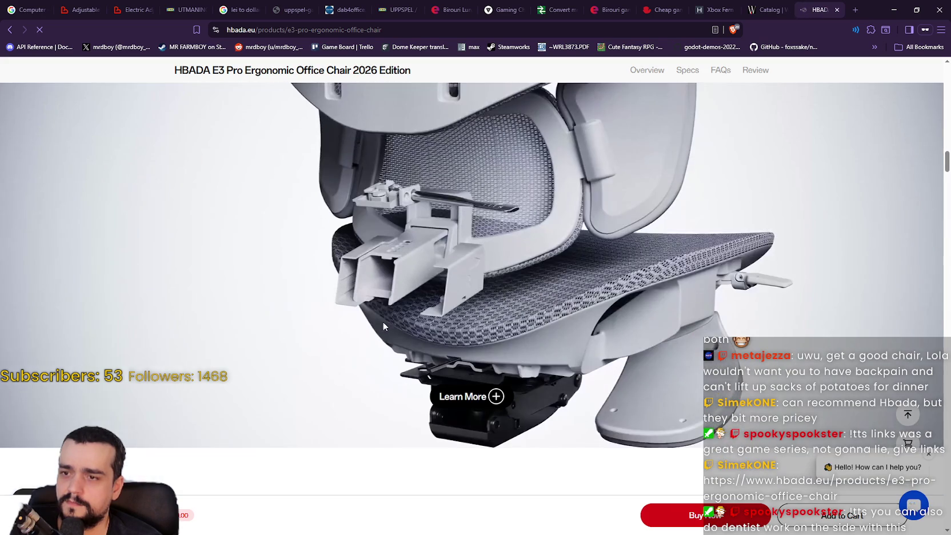
scroll(398, 310, down, 2)
scroll(398, 309, down, 6)
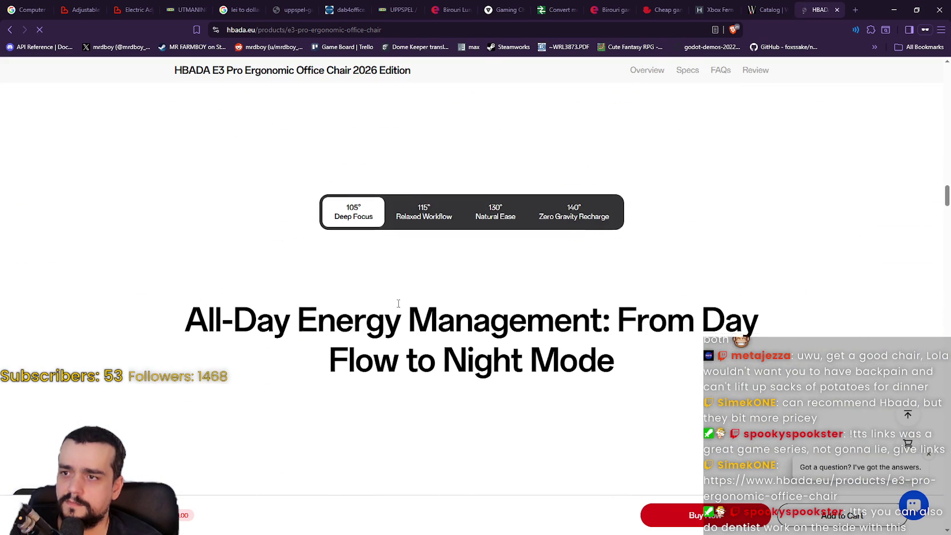
scroll(398, 303, down, 3)
scroll(398, 304, down, 4)
scroll(399, 306, down, 3)
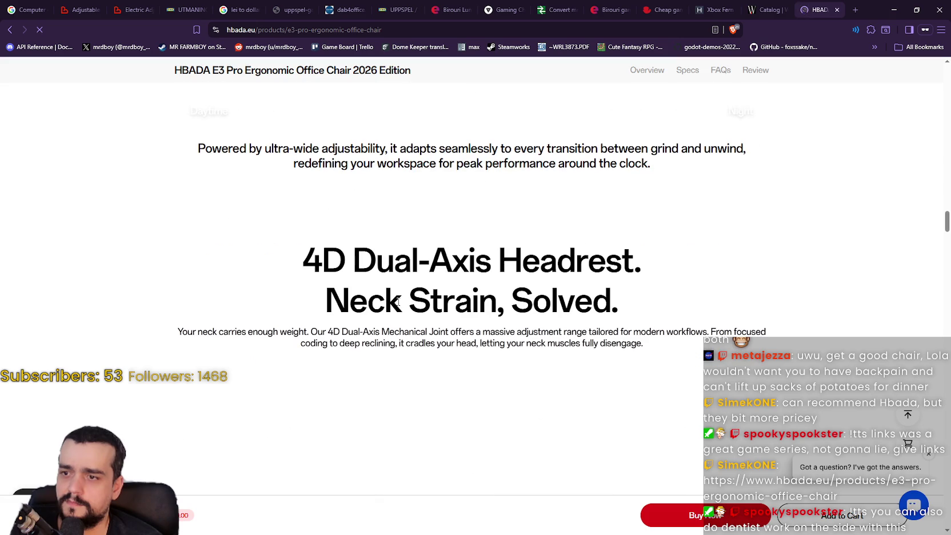
scroll(397, 303, down, 4)
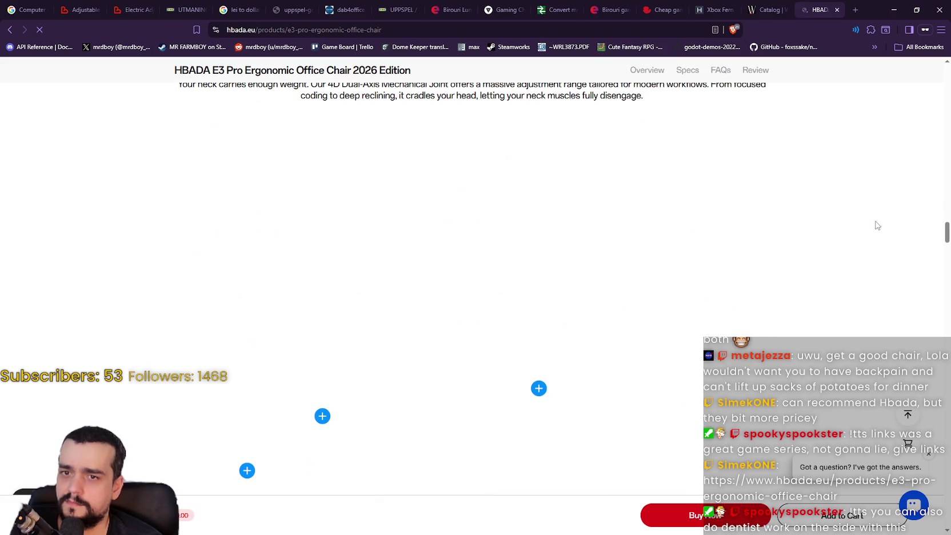
mouse_move(946, 227)
mouse_down()
mouse_move(946, 403)
mouse_move(943, 391)
mouse_move(931, 472)
mouse_up()
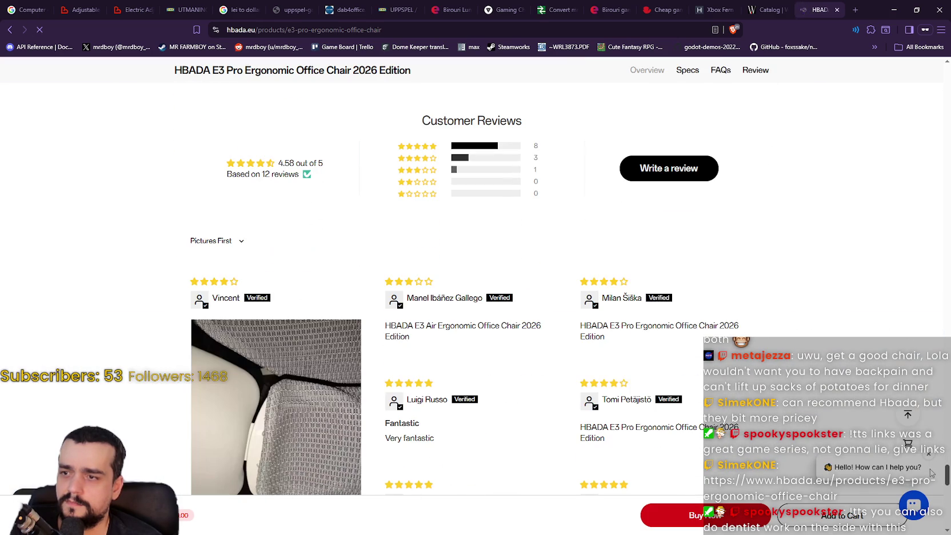
- Read the reviews, highlighting the 'X7 with massage' remark, then return to the page top
scroll(520, 223, down, 3)
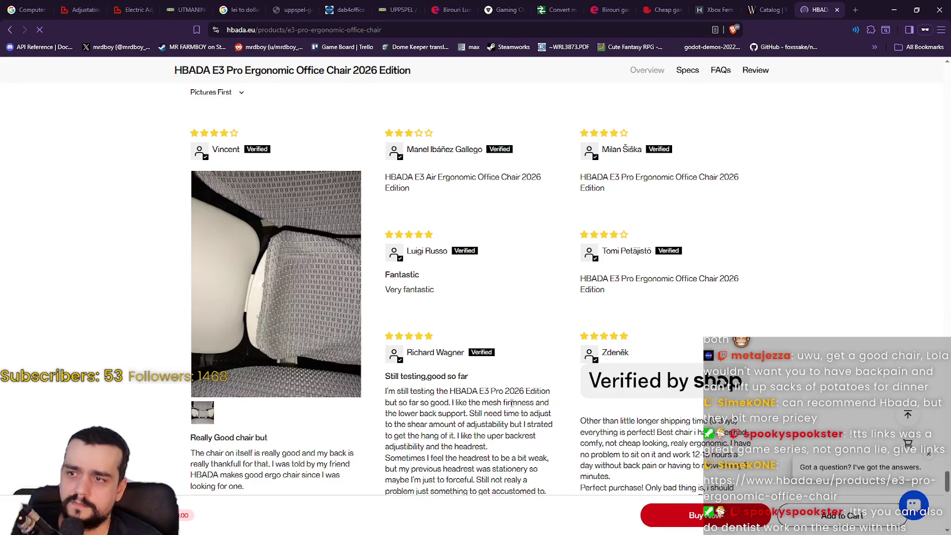
scroll(246, 213, down, 3)
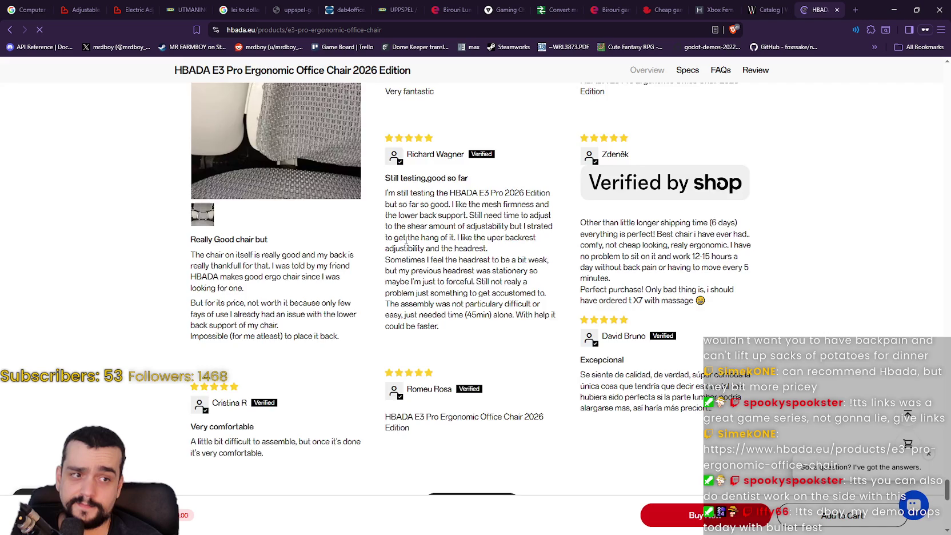
scroll(405, 240, down, 2)
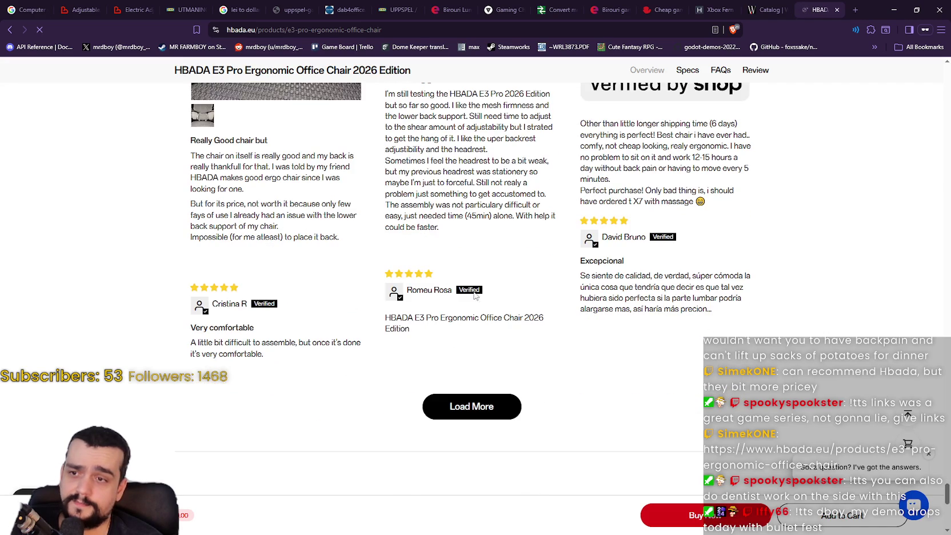
scroll(473, 296, up, 3)
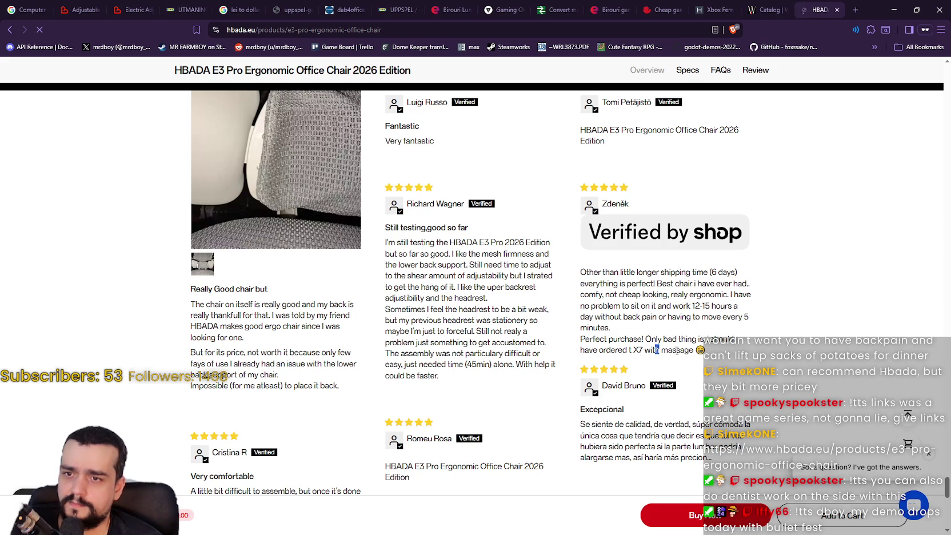
drag(678, 351, 627, 355)
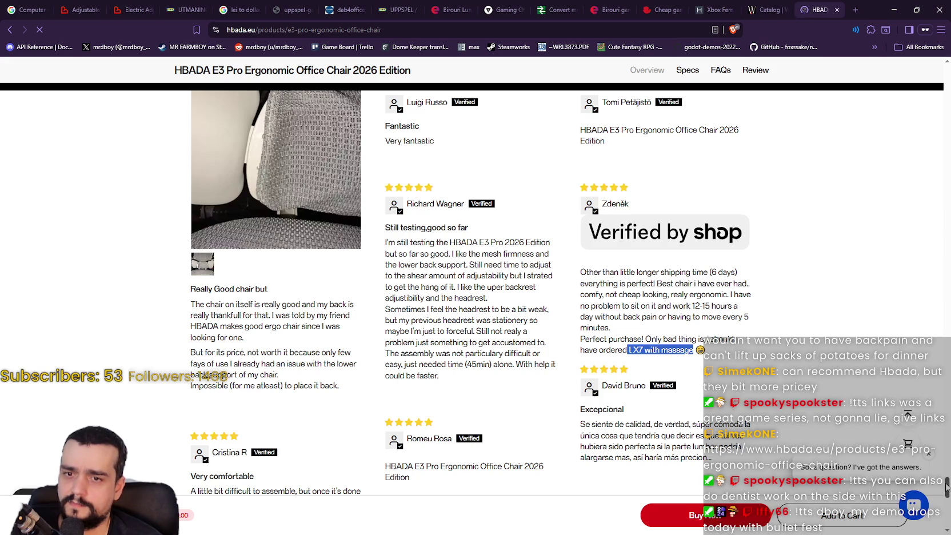
scroll(947, 486, down, 3)
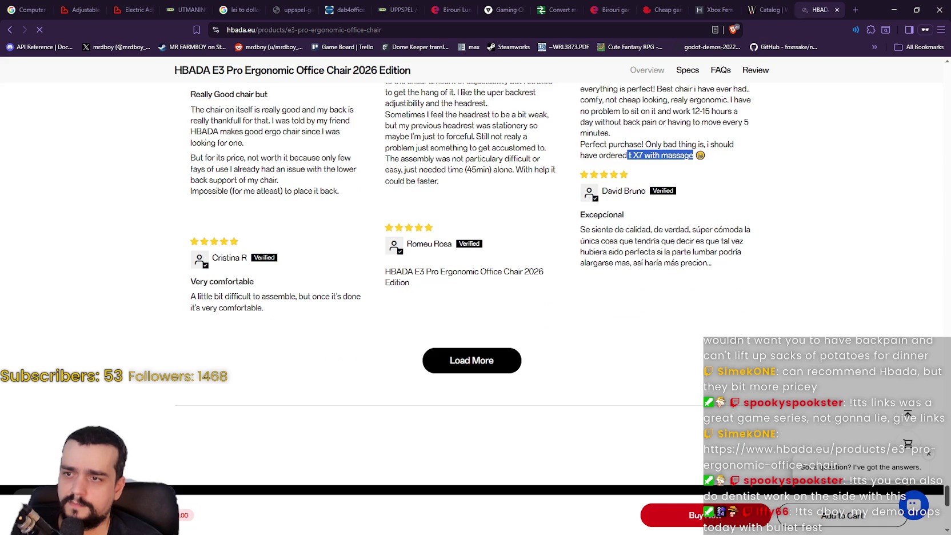
drag(947, 496, 946, 75)
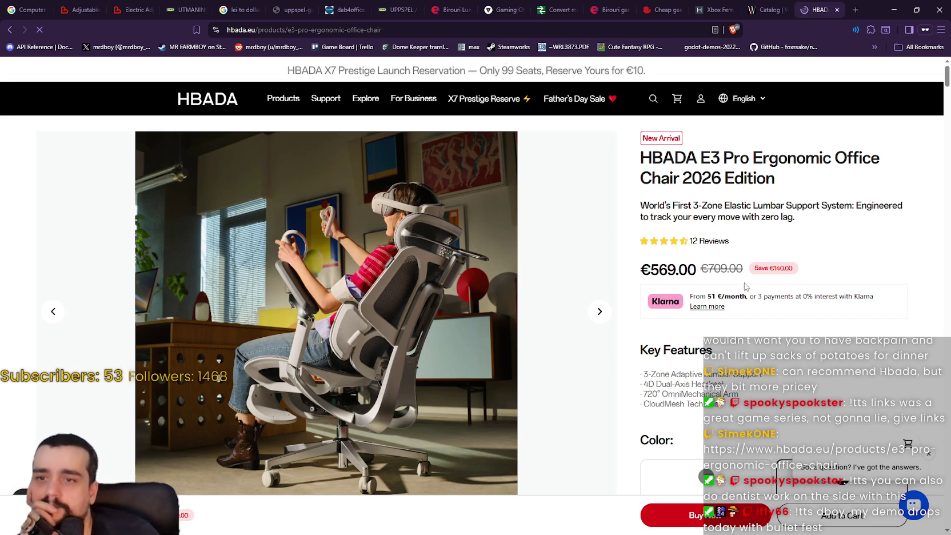
- Toggle between With and Without Footrest styles, settling on Without Footrest
scroll(612, 309, down, 3)
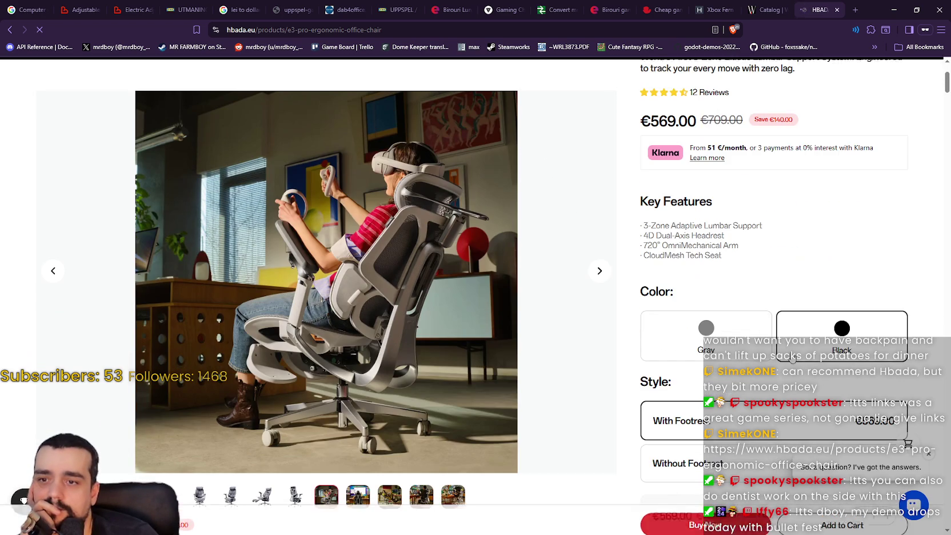
scroll(612, 309, down, 3)
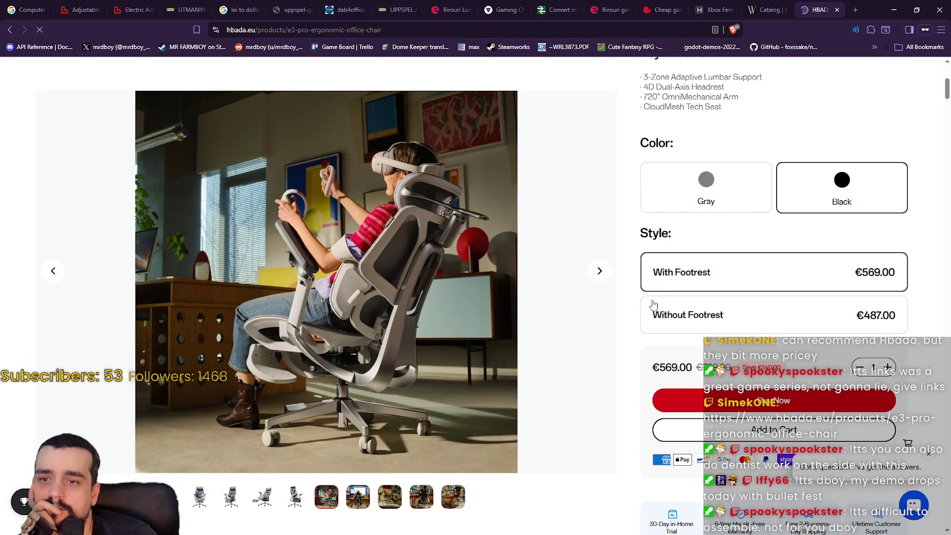
click(734, 320)
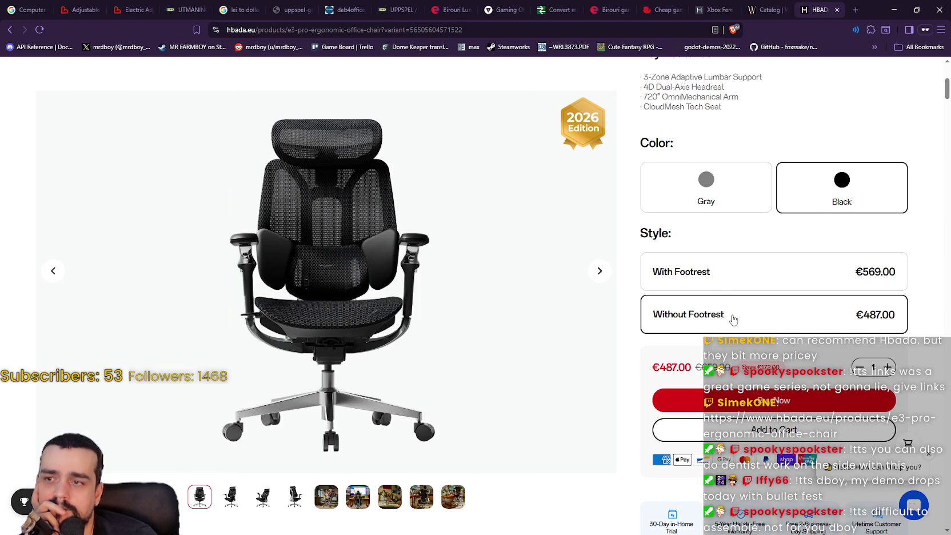
click(715, 280)
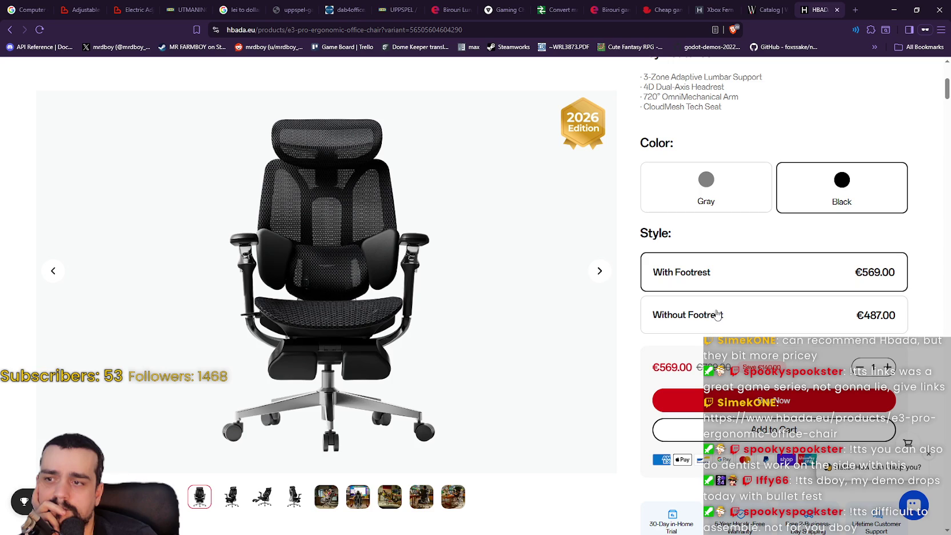
click(782, 323)
click(754, 273)
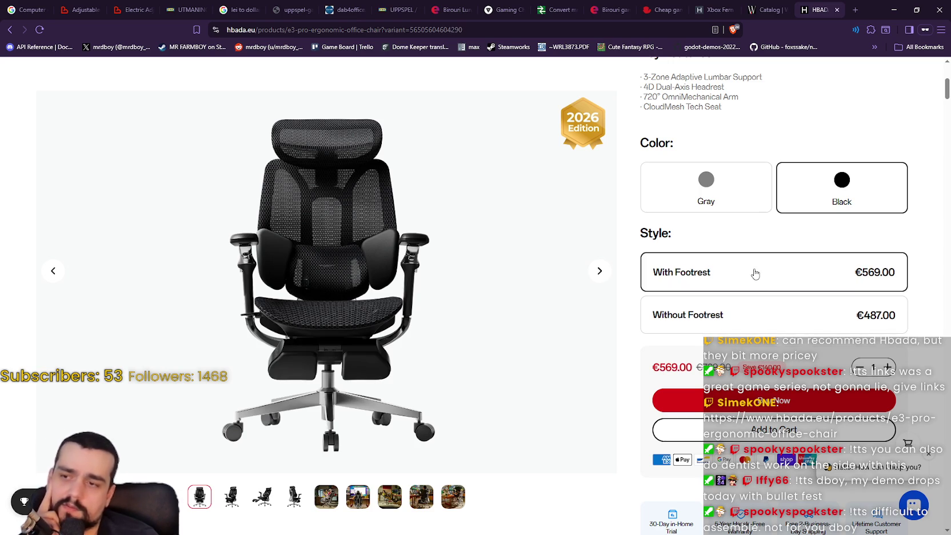
click(750, 311)
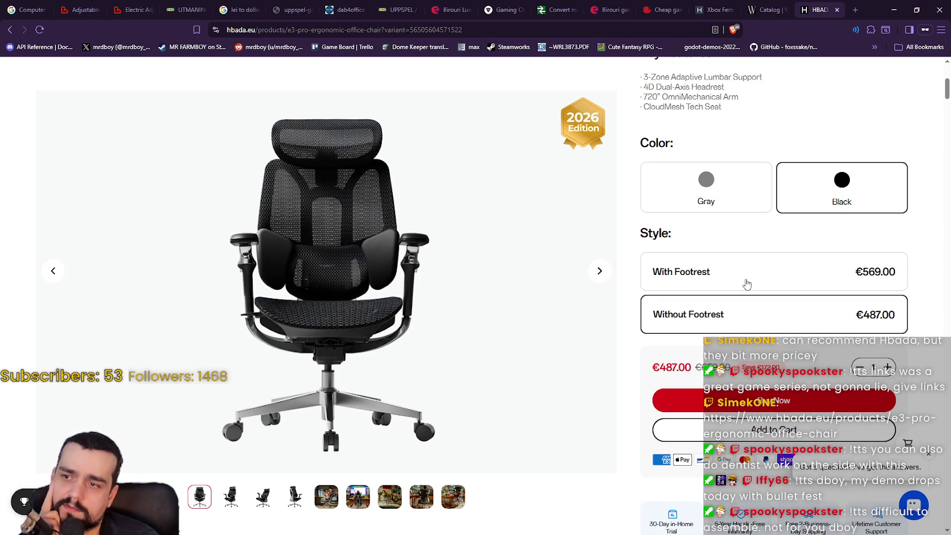
click(744, 285)
click(736, 321)
- View more gallery photos and compare prices, keeping Without Footrest at €487.00
click(334, 504)
click(358, 496)
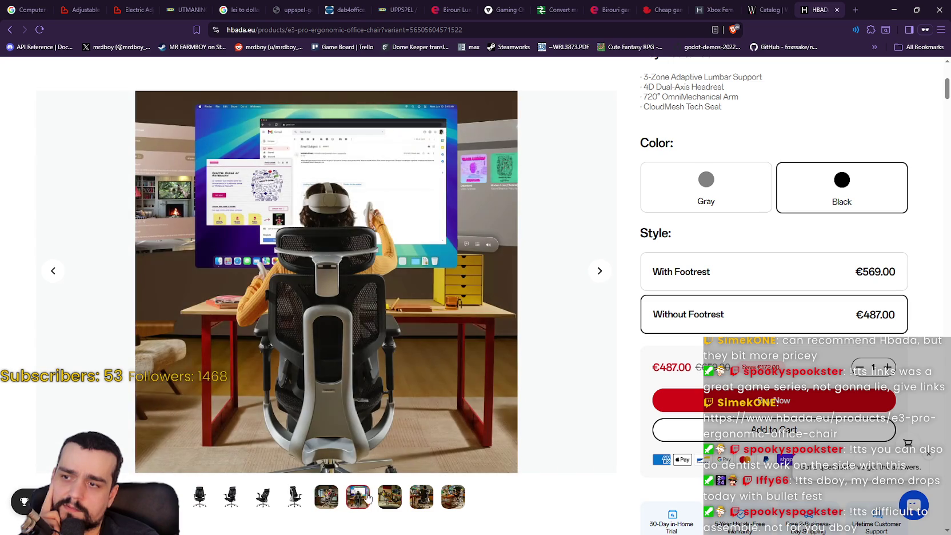
click(391, 497)
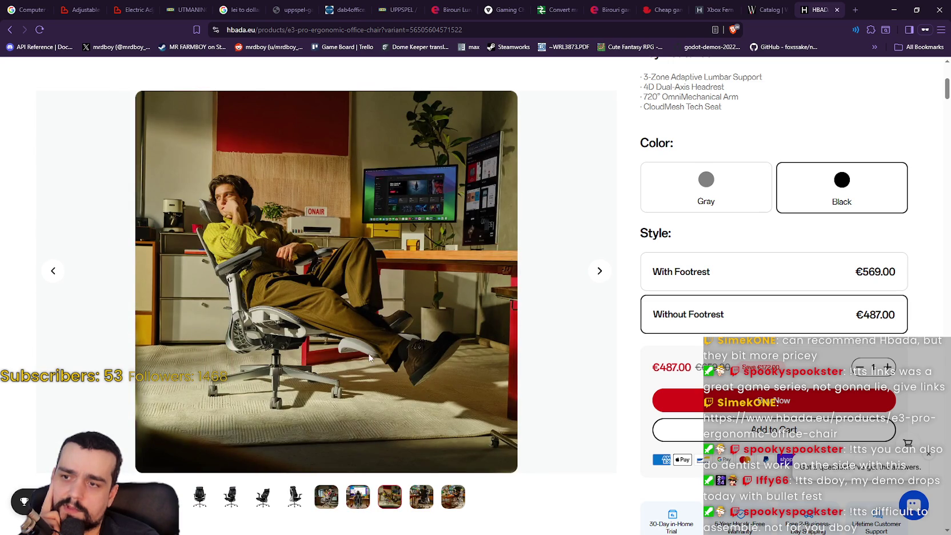
click(778, 281)
click(770, 310)
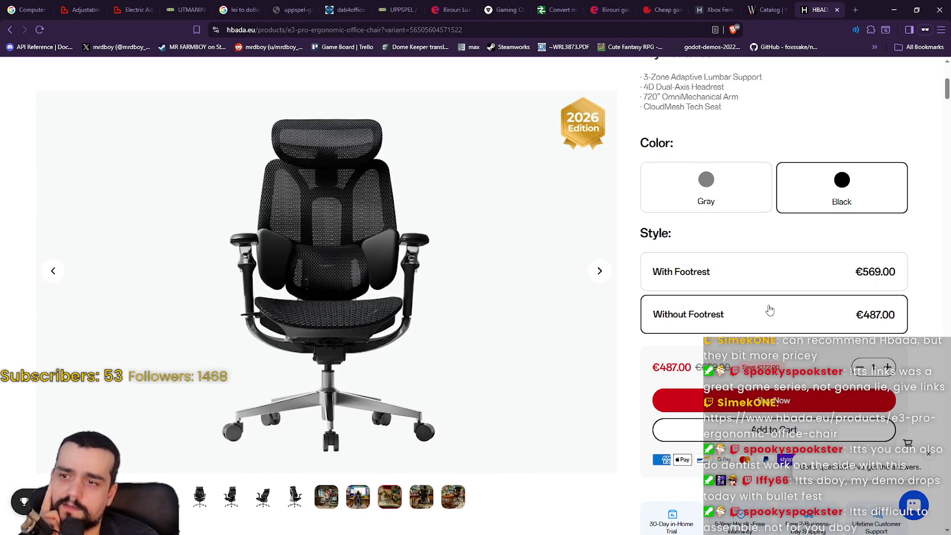
click(449, 498)
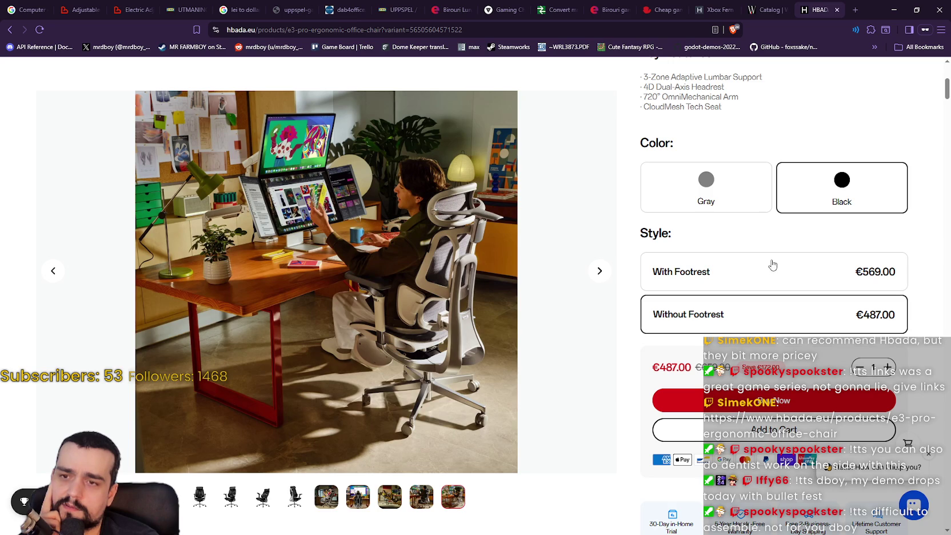
click(761, 277)
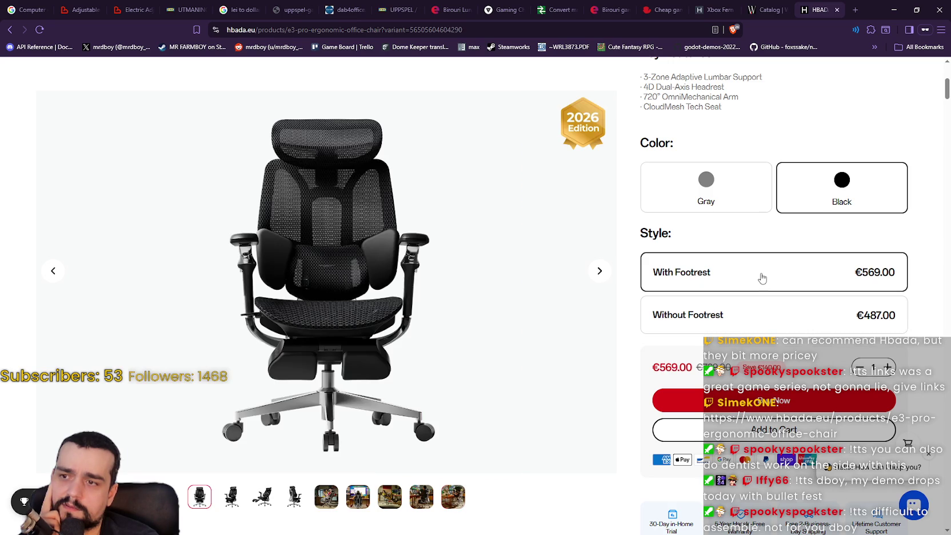
click(736, 303)
- Select part of the product tagline, then show the E3 Series lineup in the Products menu
scroll(685, 309, down, 4)
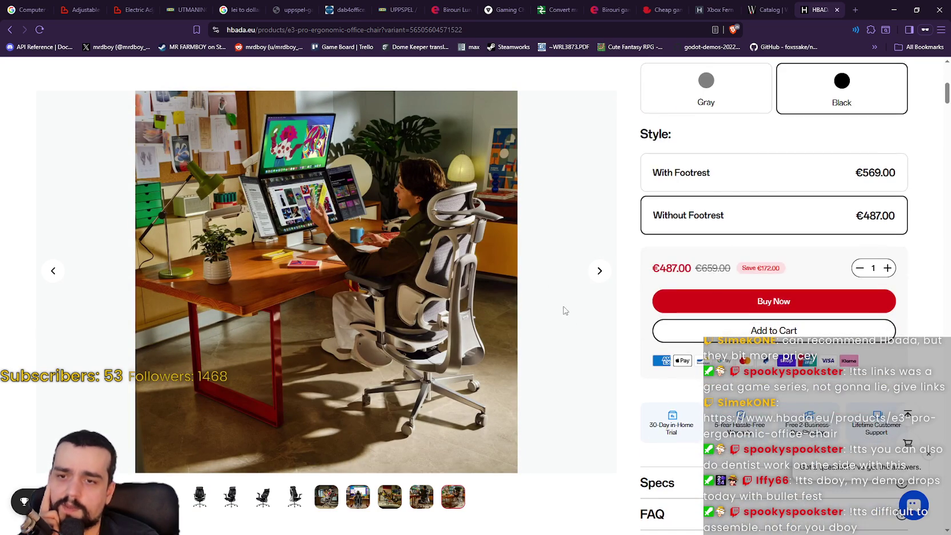
scroll(642, 305, down, 2)
scroll(614, 305, up, 3)
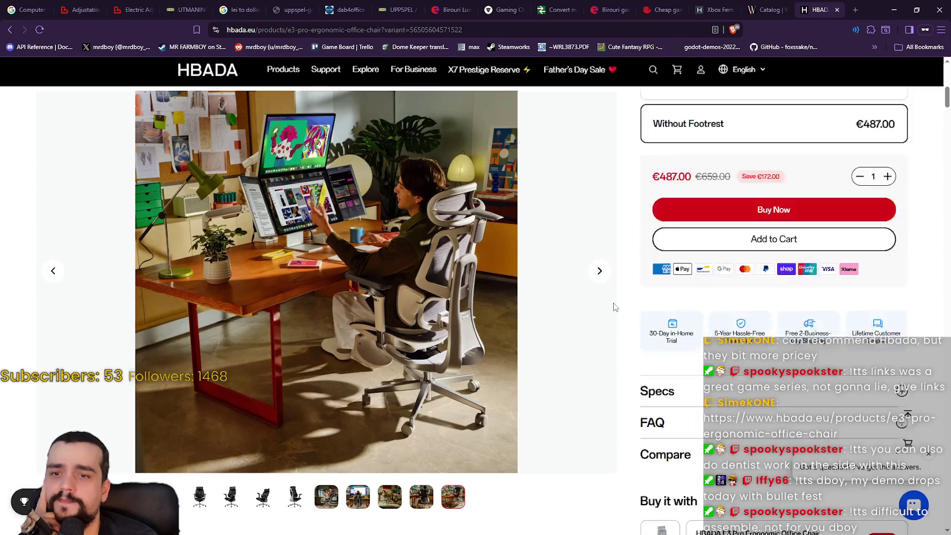
scroll(616, 309, down, 3)
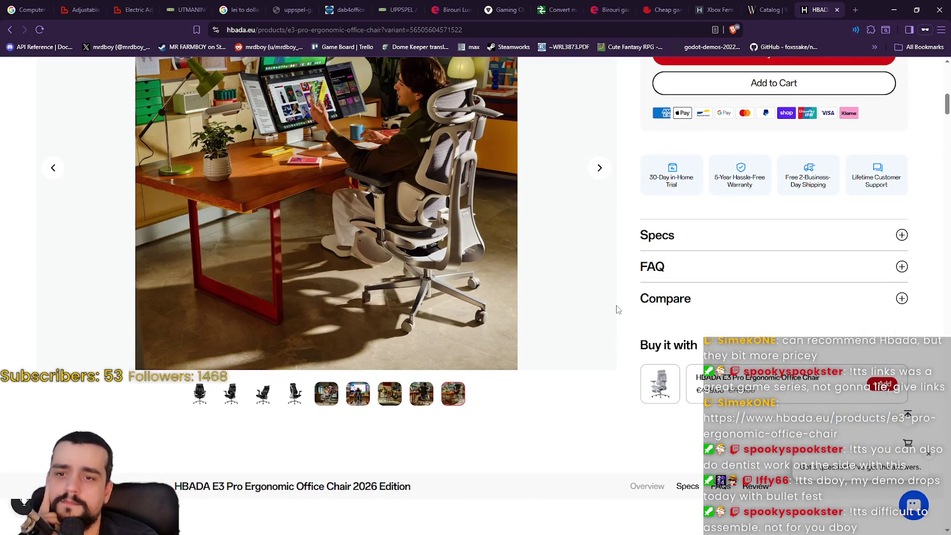
scroll(618, 309, up, 5)
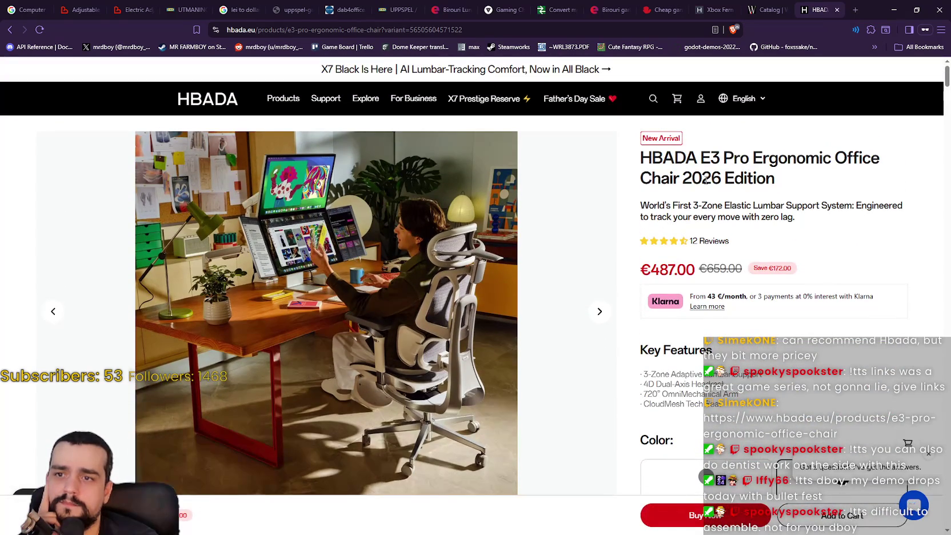
mouse_move(661, 212)
mouse_down()
mouse_move(792, 205)
mouse_move(692, 217)
mouse_move(649, 200)
mouse_move(643, 218)
mouse_move(634, 208)
mouse_up()
click(799, 222)
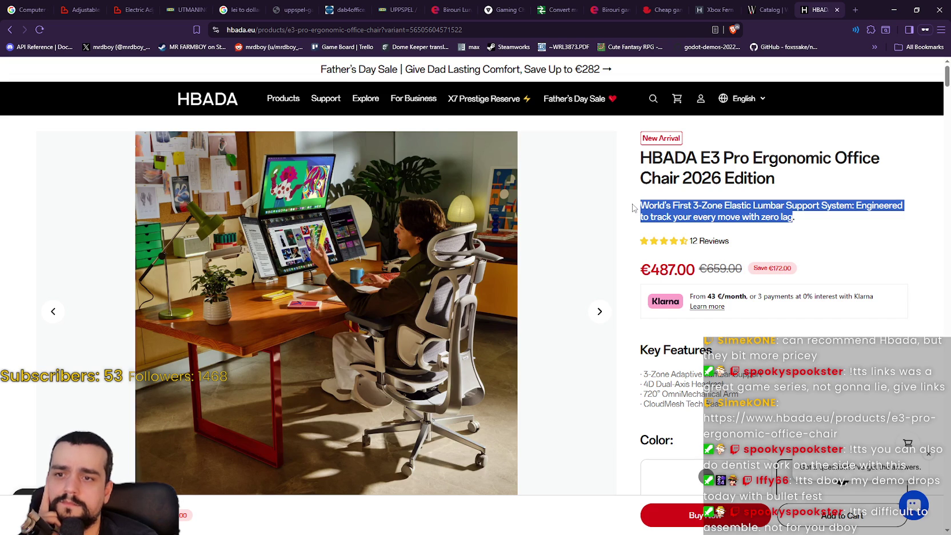
mouse_move(284, 102)
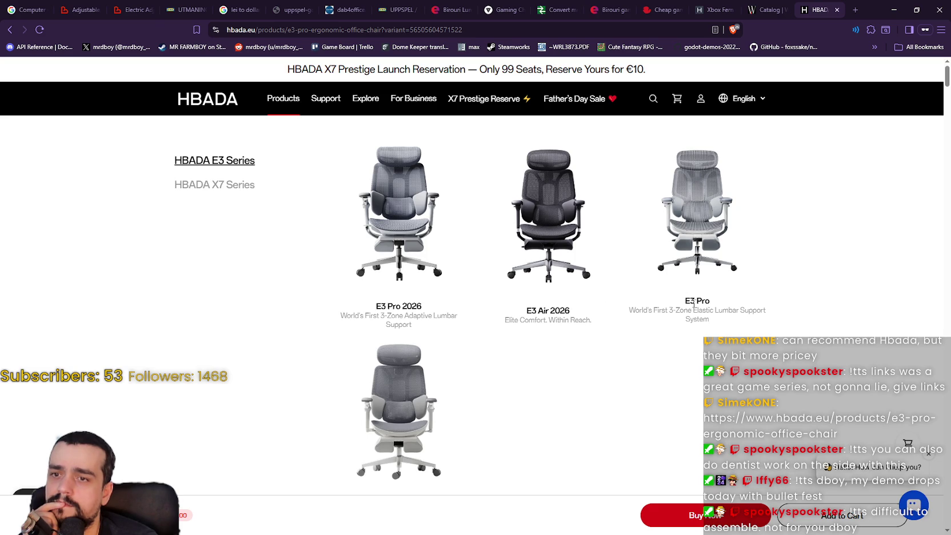
- Open the X7 Smart Ergonomic Chair from the X7 Series menu and pick Black at €1,329.00
mouse_move(232, 191)
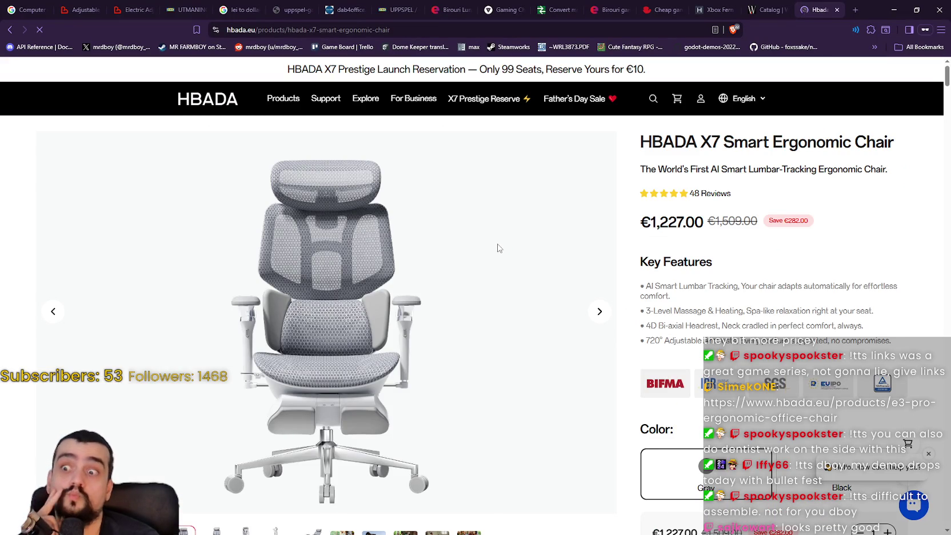
scroll(489, 246, down, 4)
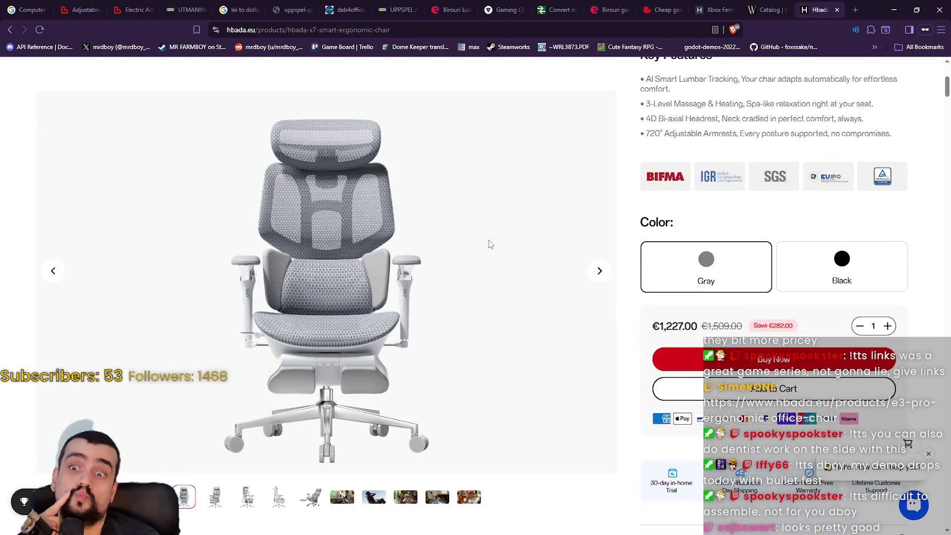
scroll(597, 292, up, 2)
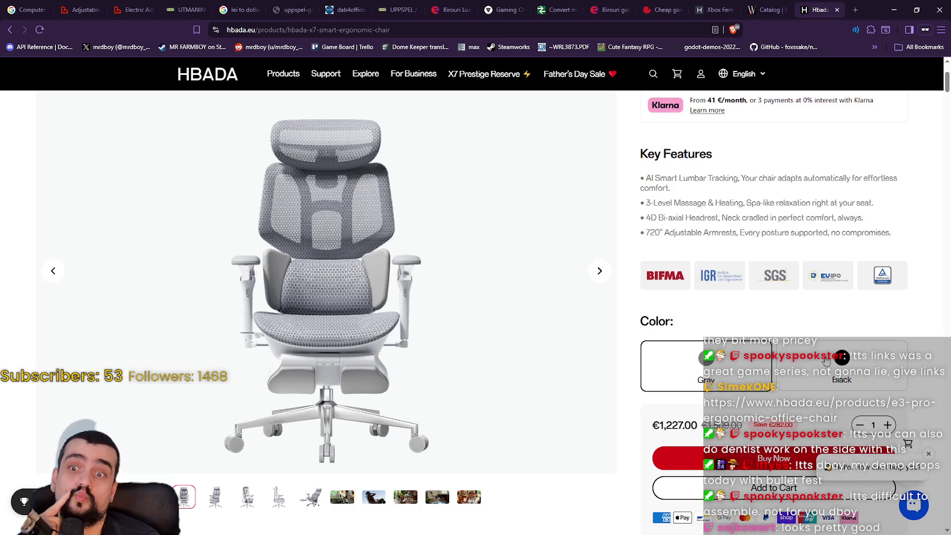
click(835, 366)
scroll(573, 304, up, 3)
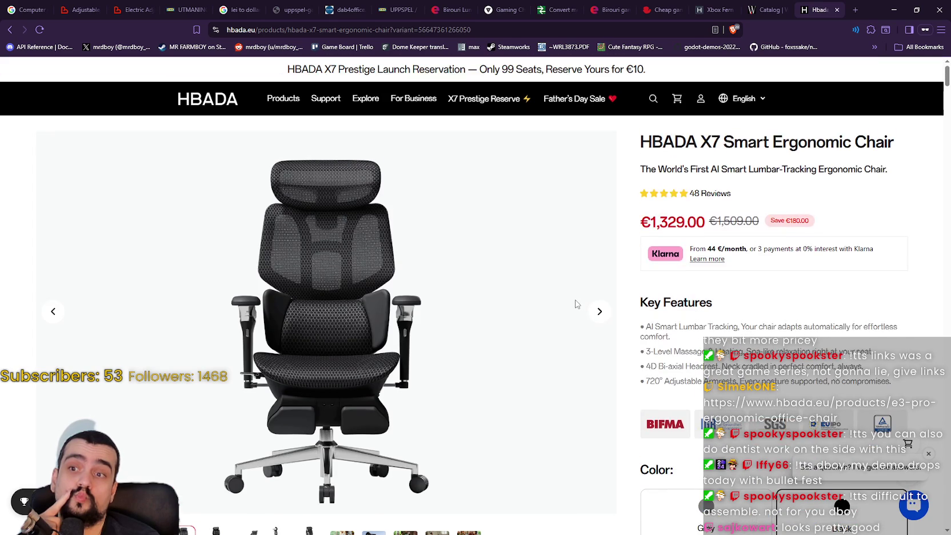
- Cycle through all the X7 product photos until they loop back to the second
click(609, 316)
click(607, 317)
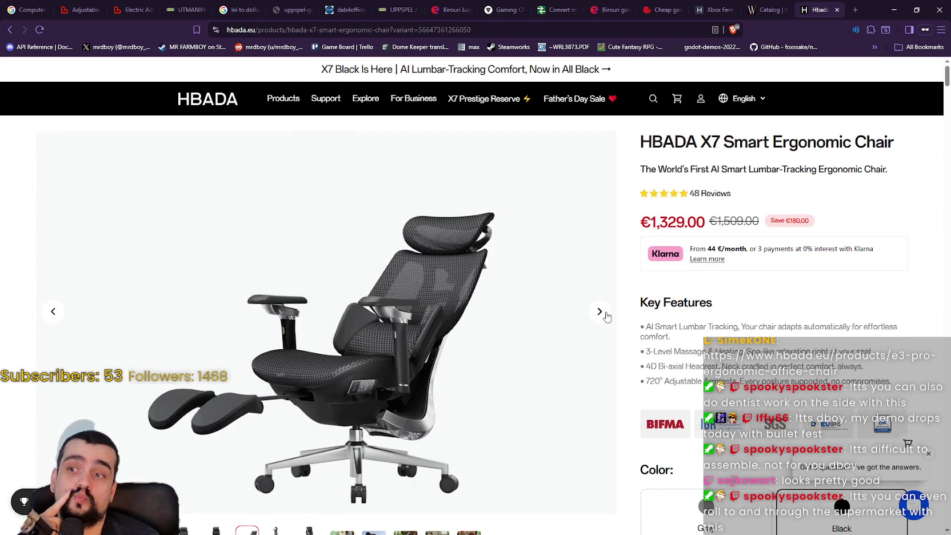
click(607, 317)
click(607, 317)
click(607, 316)
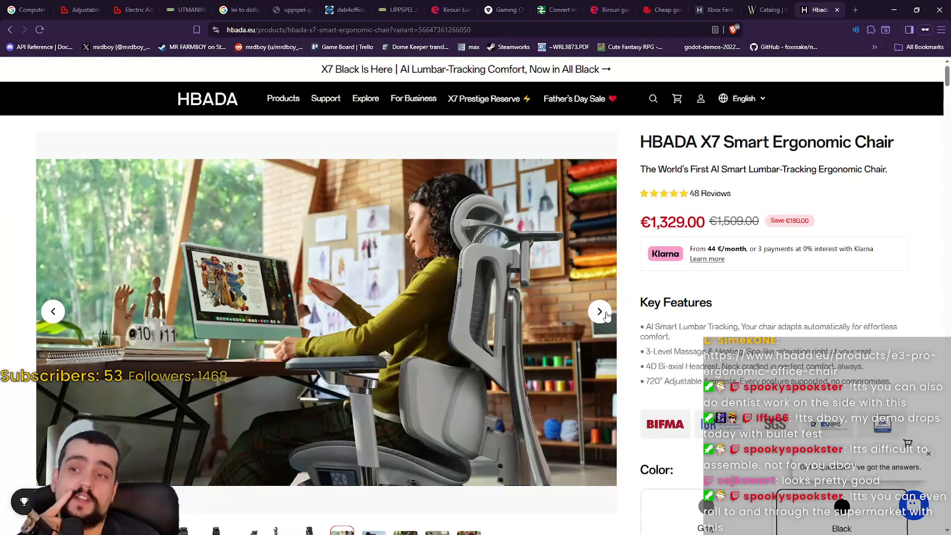
click(607, 317)
click(607, 317)
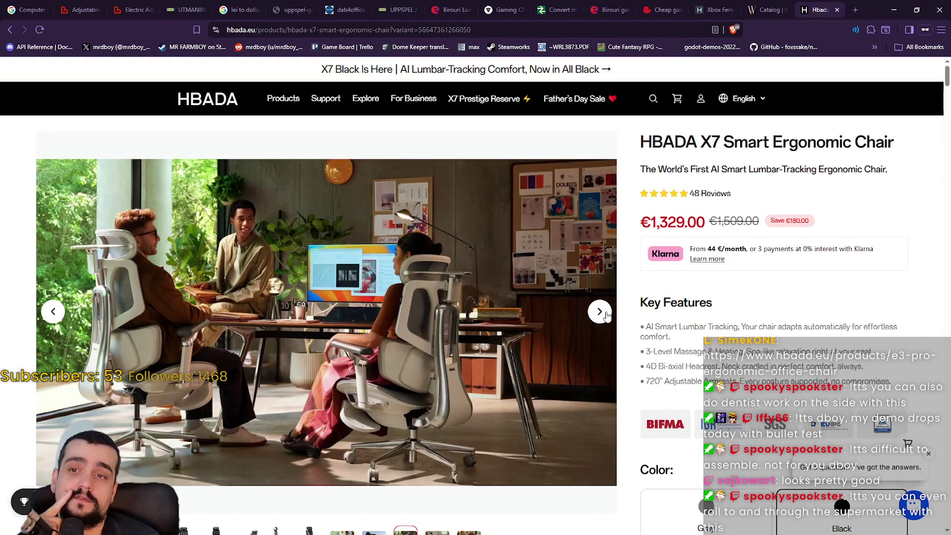
click(607, 317)
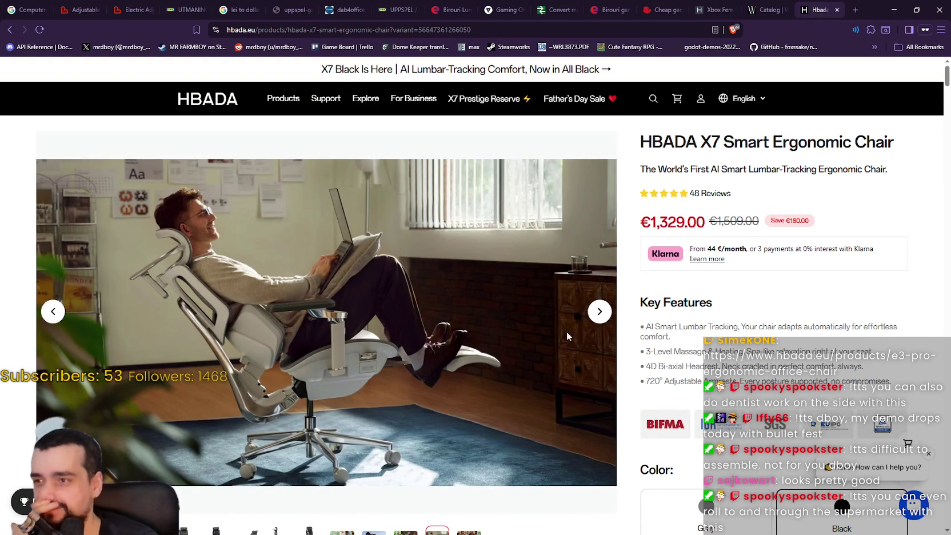
click(598, 316)
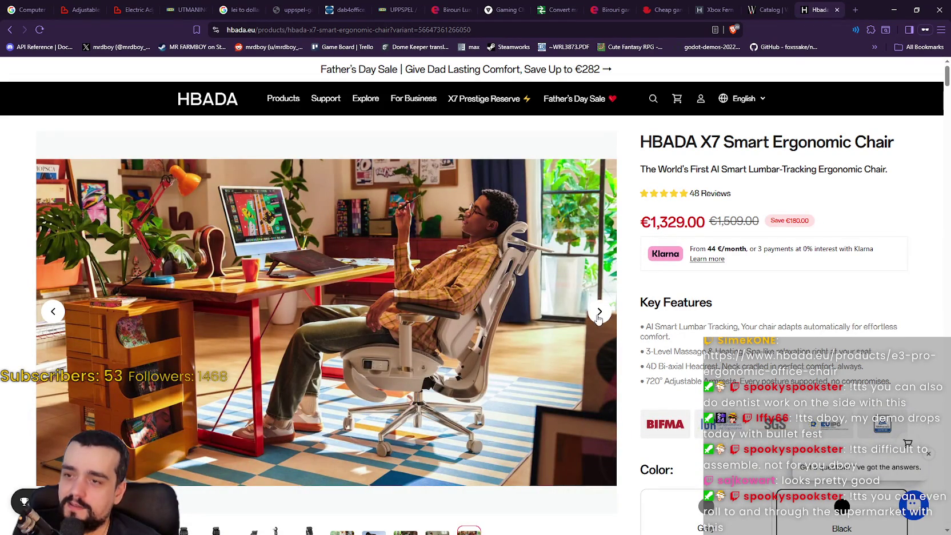
click(598, 319)
click(599, 318)
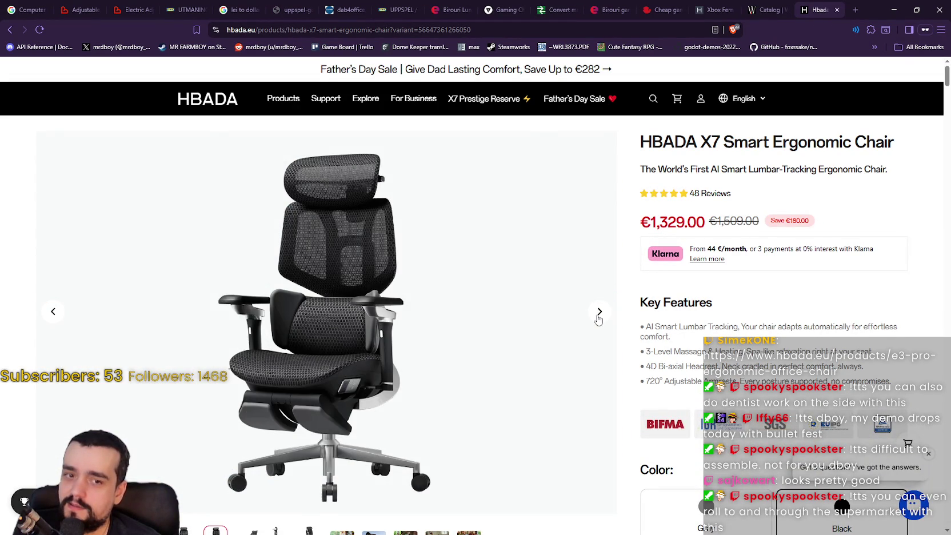
- Jump to the side-view photo, advance to the plaid-shirt desk image, then scroll down
scroll(563, 287, down, 4)
scroll(563, 287, down, 4)
click(310, 423)
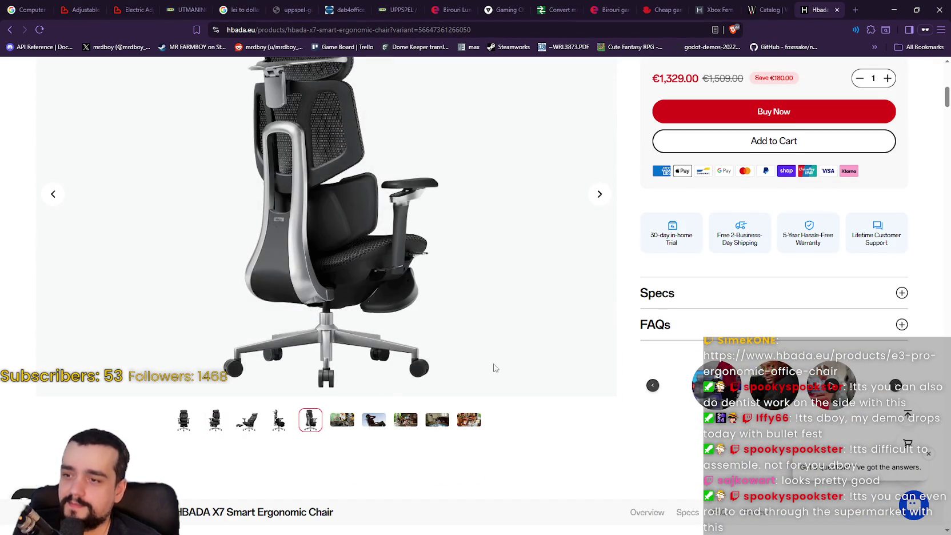
scroll(495, 366, up, 4)
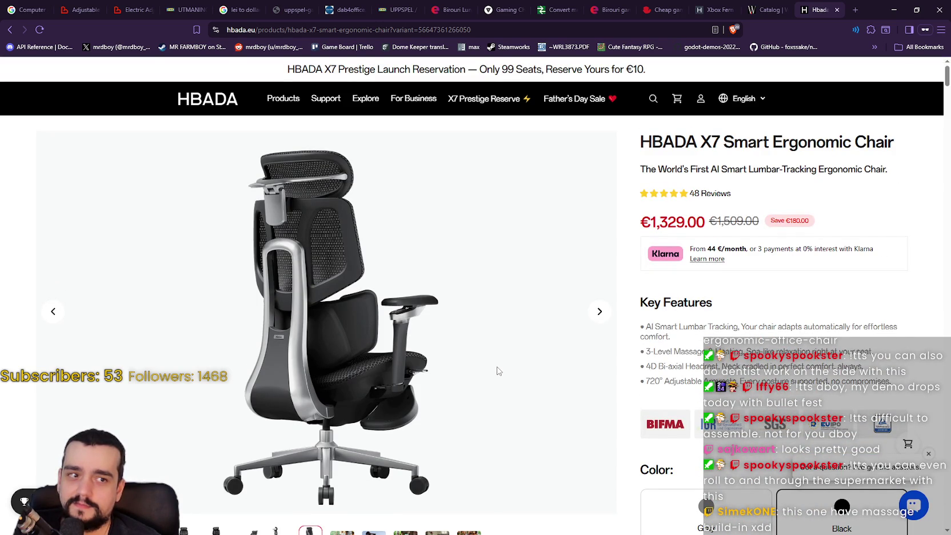
click(599, 312)
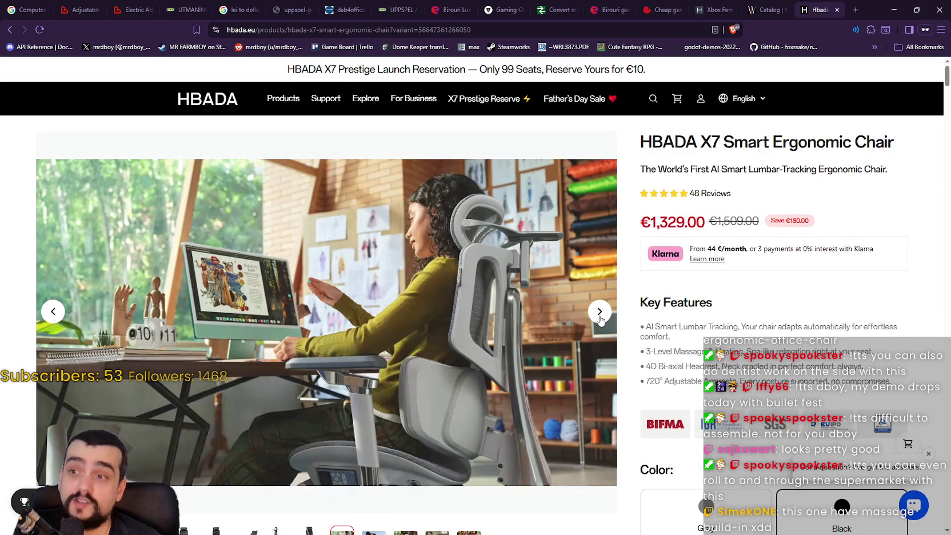
click(599, 312)
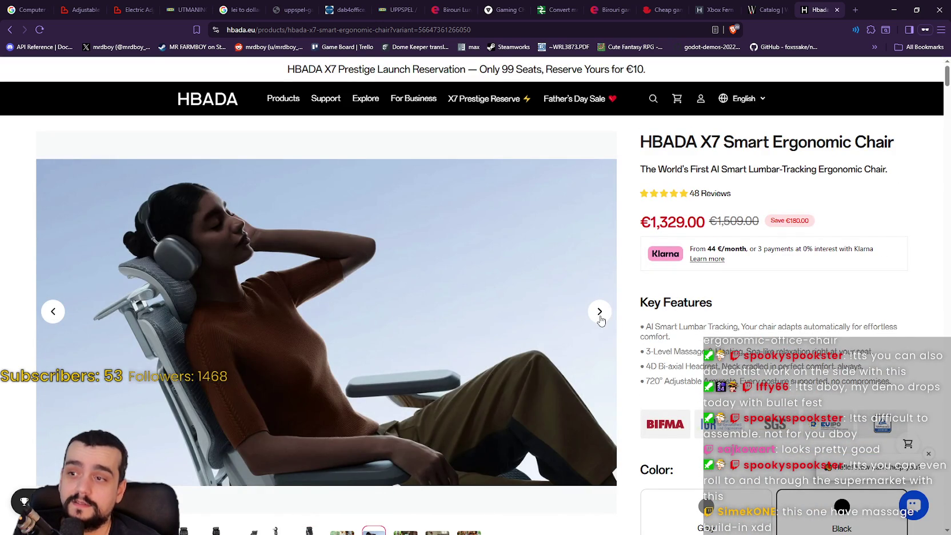
click(600, 311)
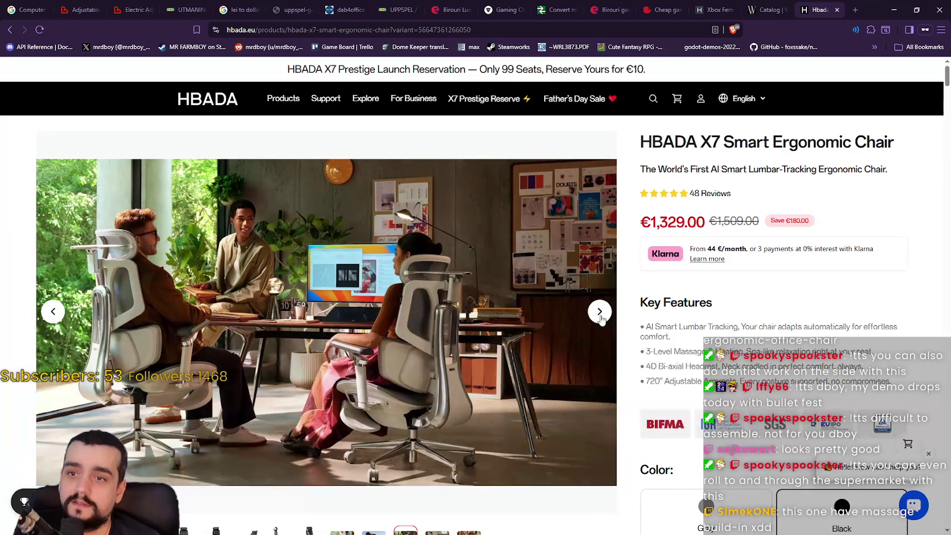
click(600, 318)
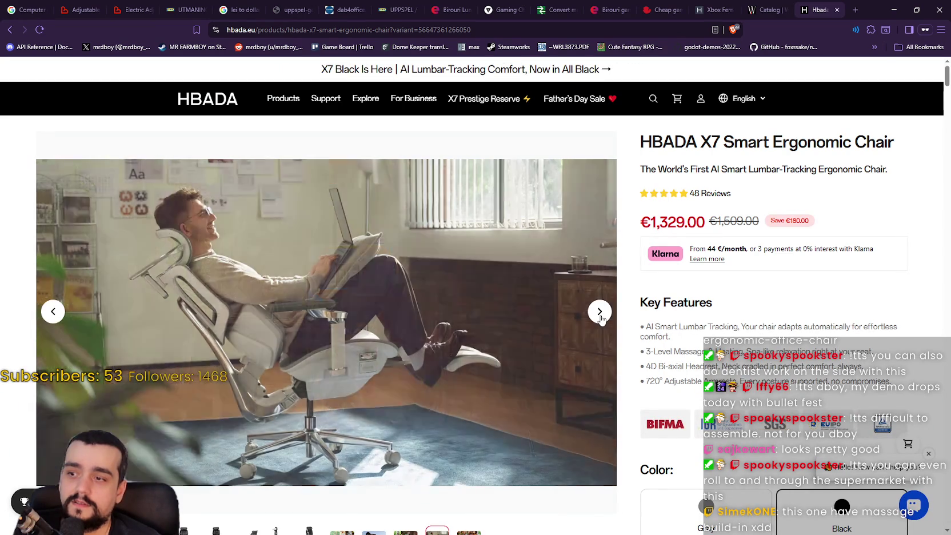
click(600, 318)
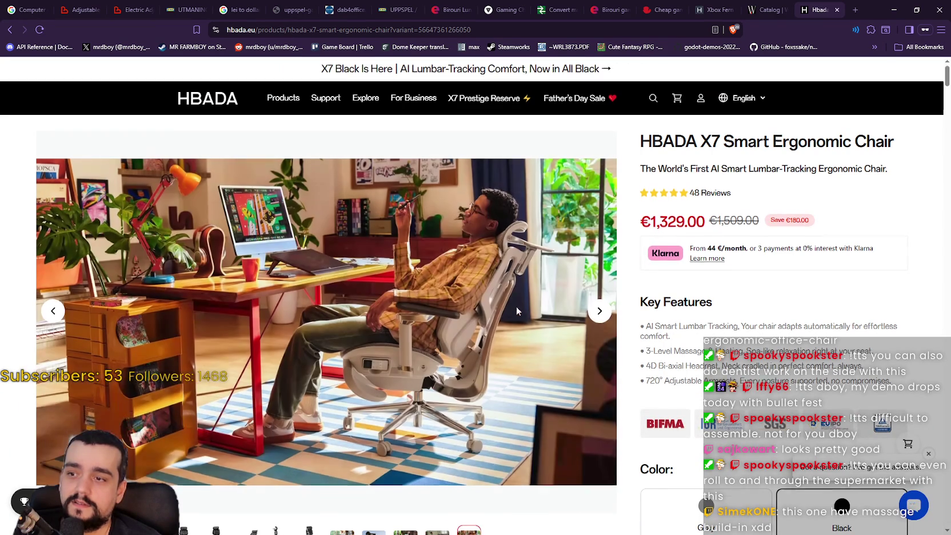
scroll(511, 312, down, 4)
scroll(473, 299, down, 5)
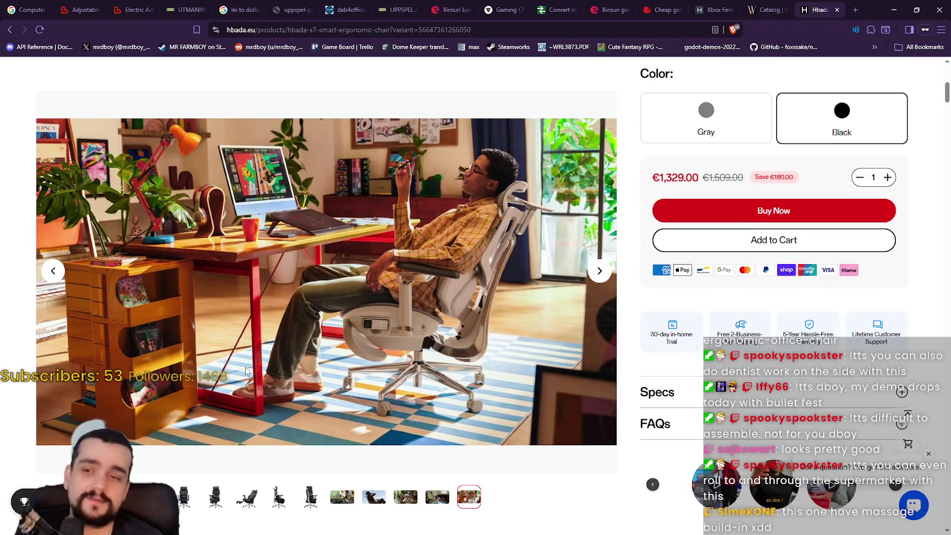
scroll(383, 333, down, 8)
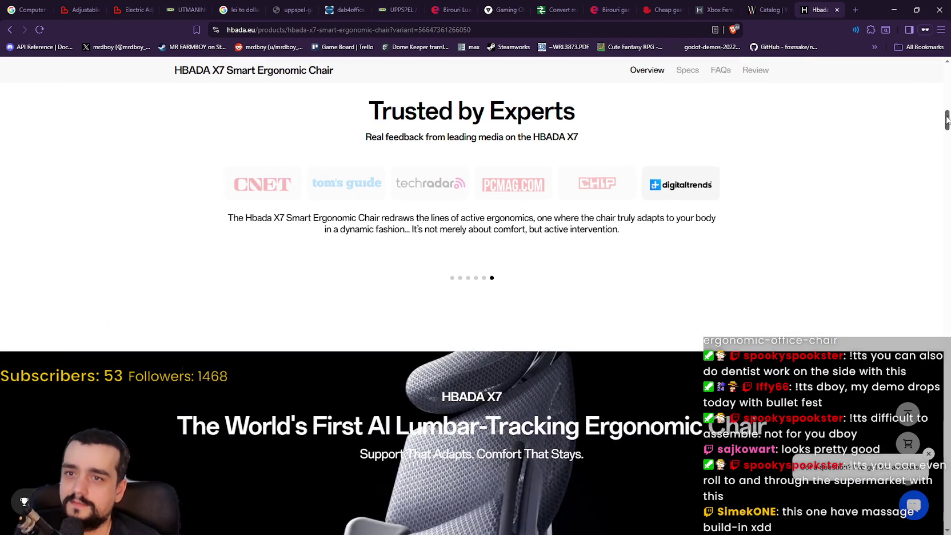
- Scroll the X7 page past Trusted by Experts and highlights to the lumbar-tracking showcase
drag(945, 120, 940, 150)
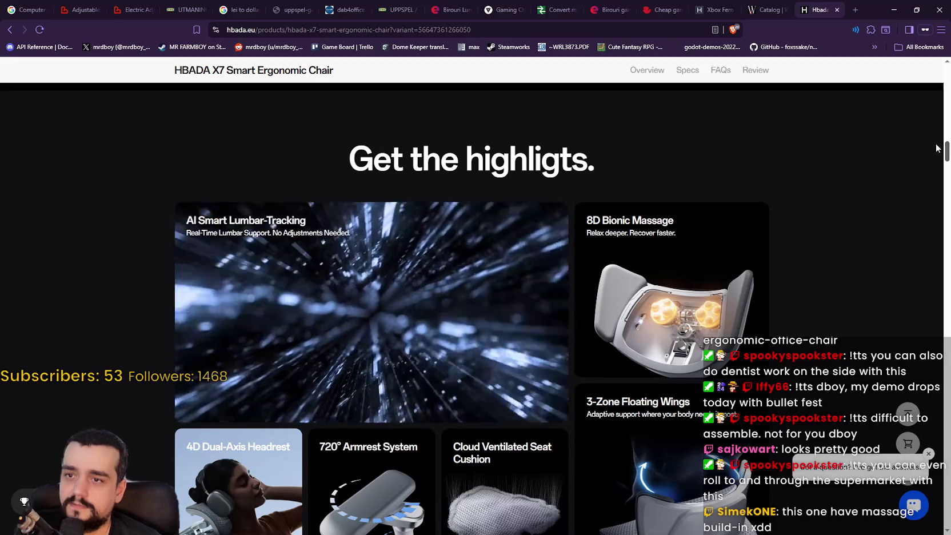
scroll(935, 151, down, 1)
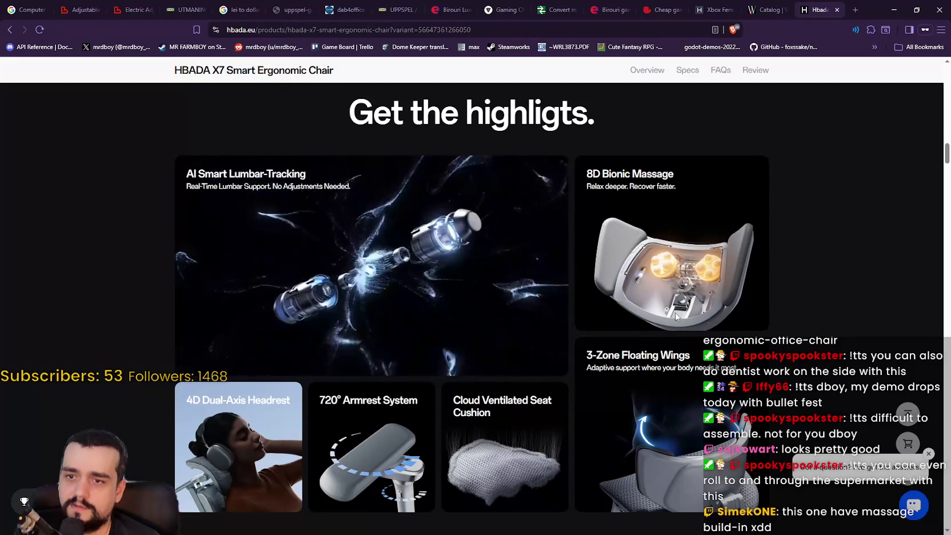
scroll(647, 255, down, 1)
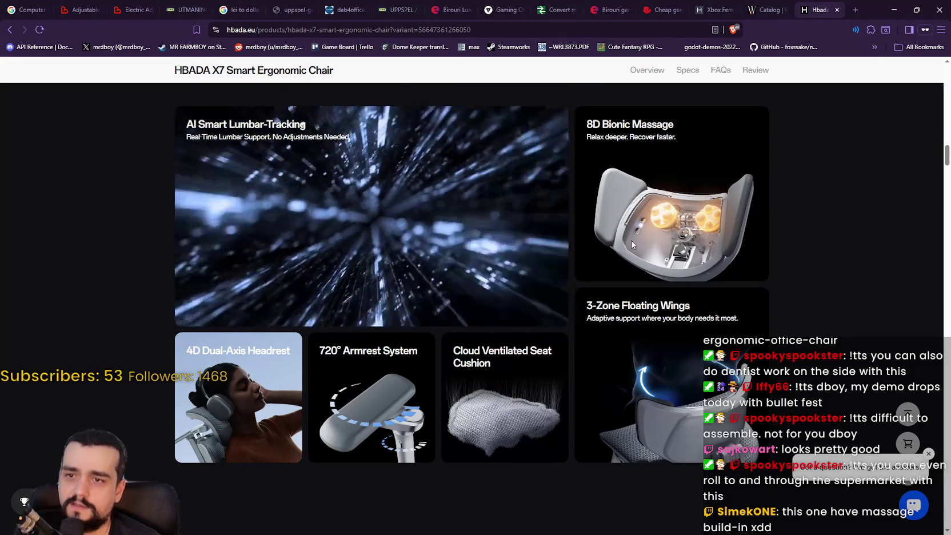
scroll(631, 240, down, 3)
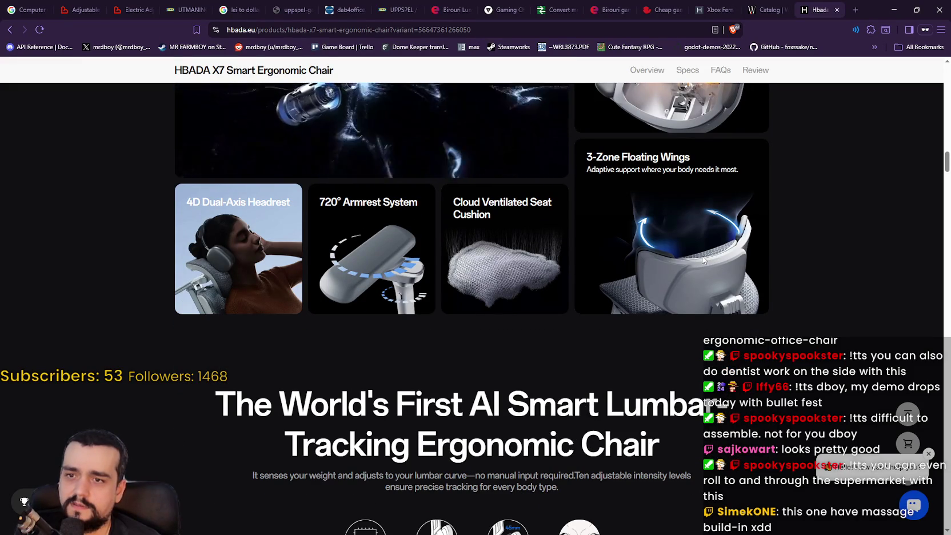
scroll(702, 255, down, 6)
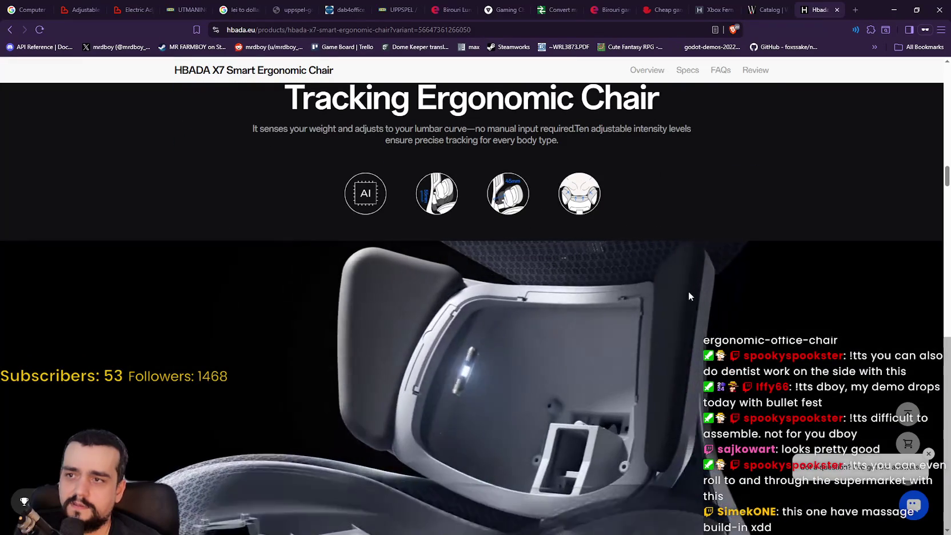
scroll(688, 292, down, 5)
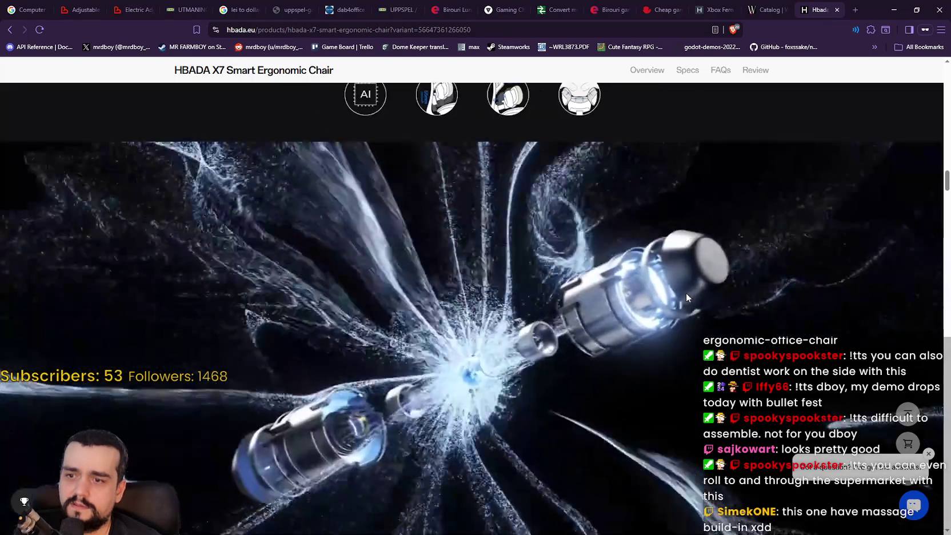
scroll(672, 292, up, 2)
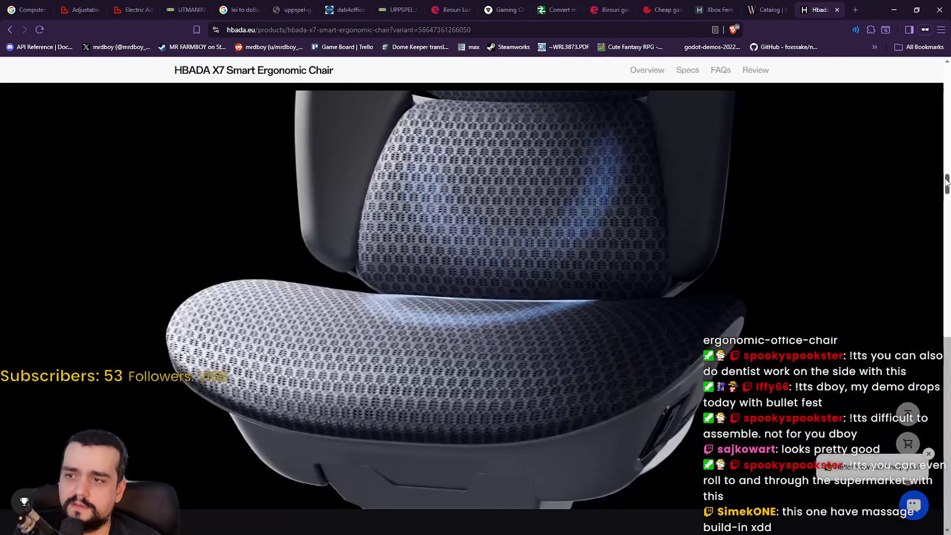
drag(947, 182, 946, 180)
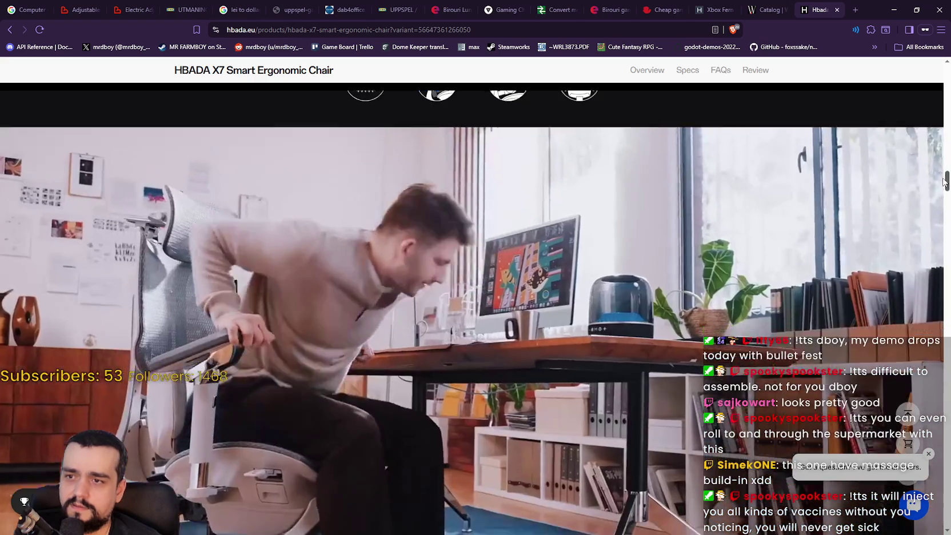
- Scroll down the X7 page to read its customer reviews
mouse_move(944, 181)
mouse_down()
mouse_move(944, 190)
mouse_move(941, 177)
mouse_up()
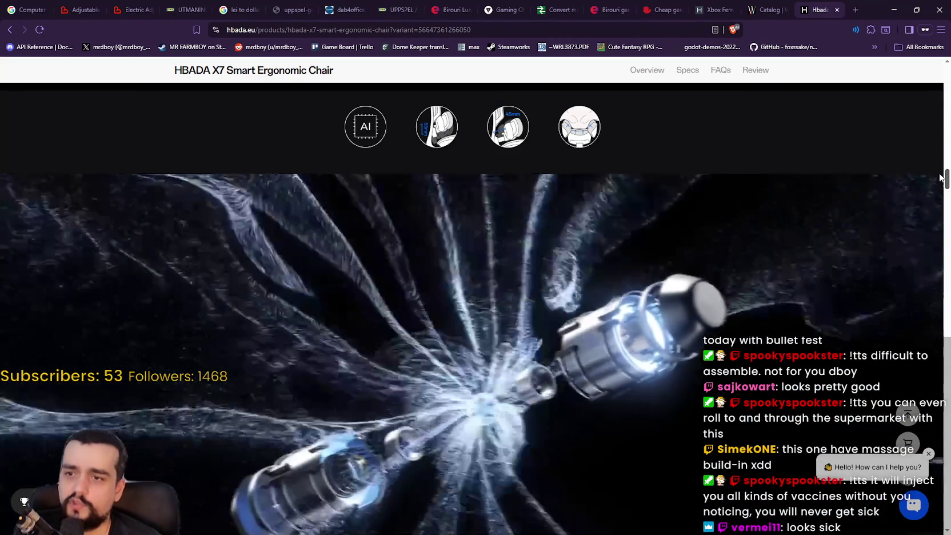
scroll(938, 180, down, 1)
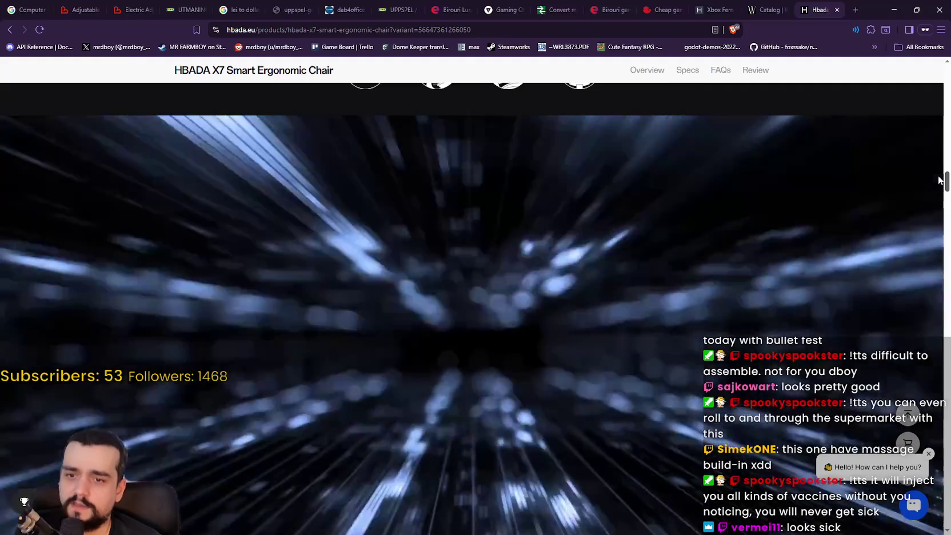
scroll(938, 180, down, 2)
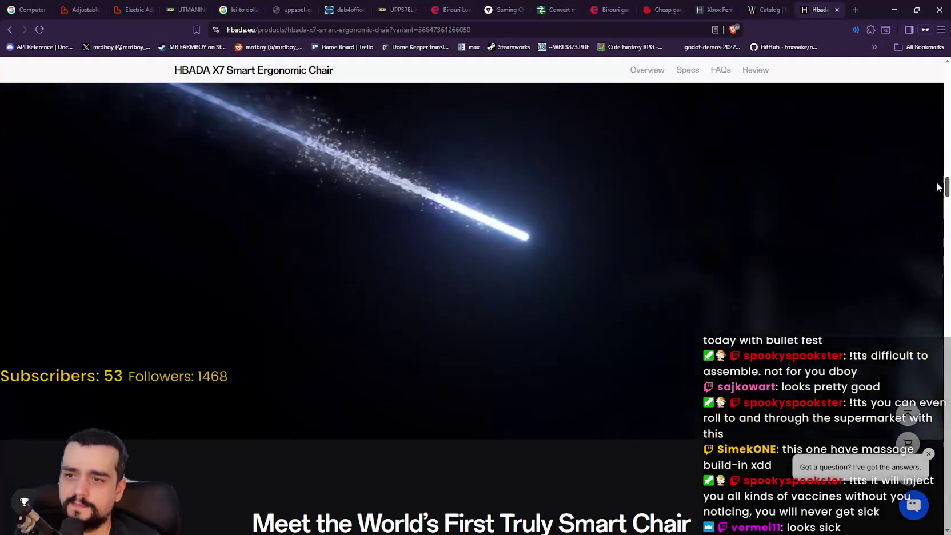
scroll(938, 186, up, 2)
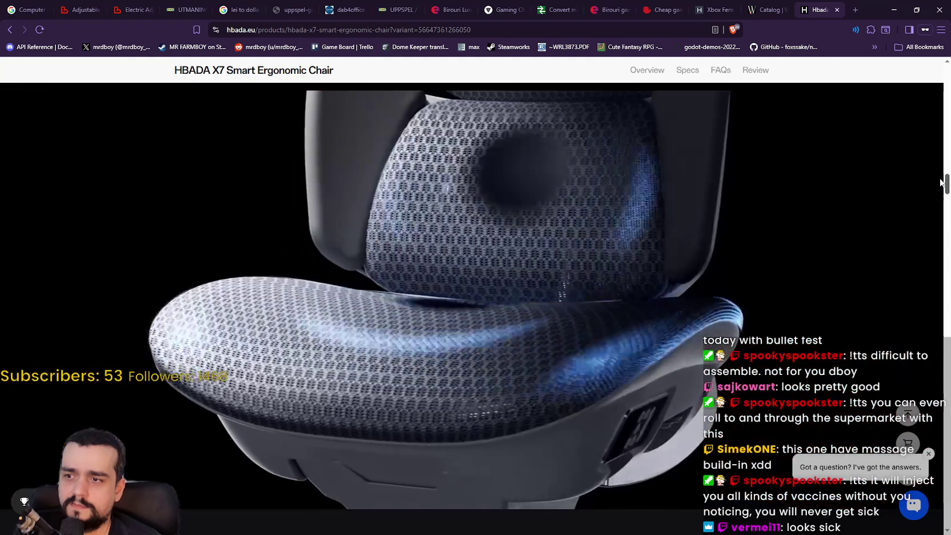
drag(940, 181, 926, 293)
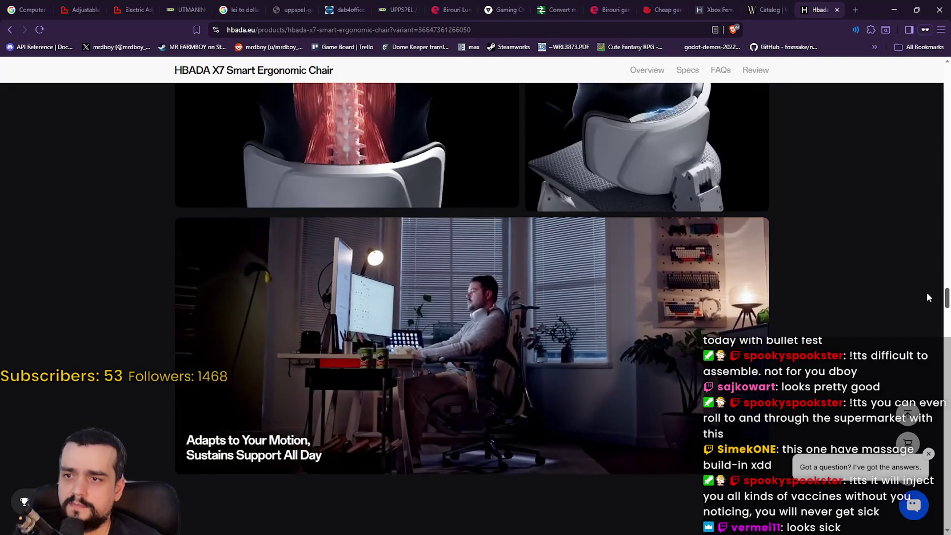
scroll(925, 301, down, 3)
scroll(923, 294, up, 2)
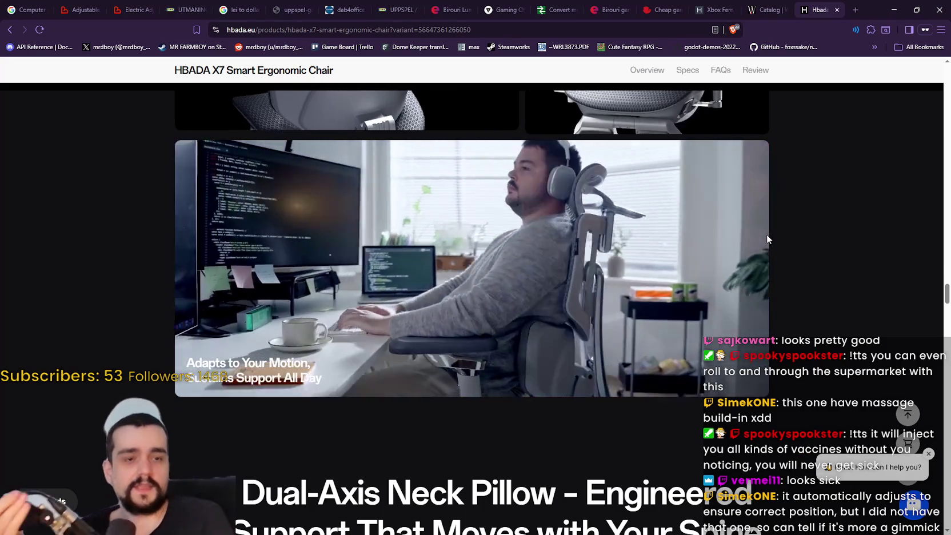
scroll(641, 261, down, 8)
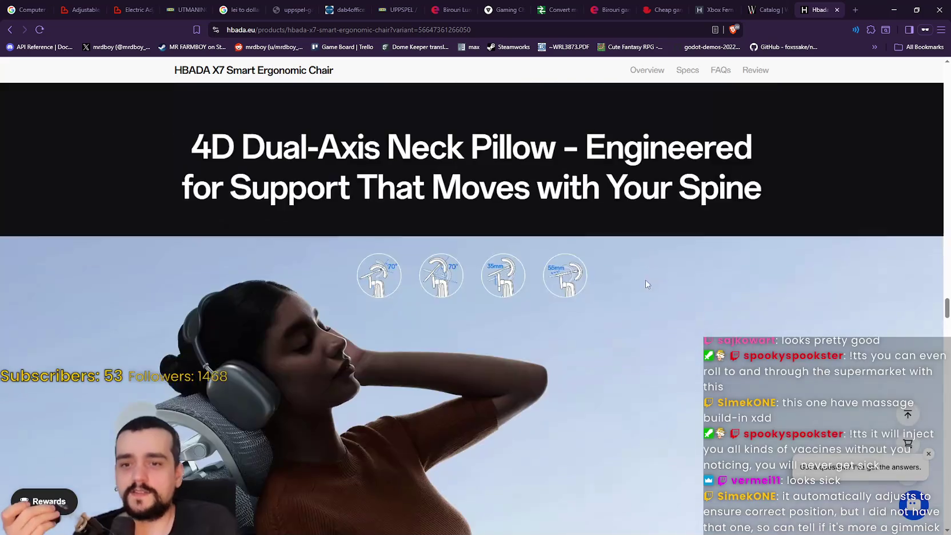
scroll(654, 362, down, 10)
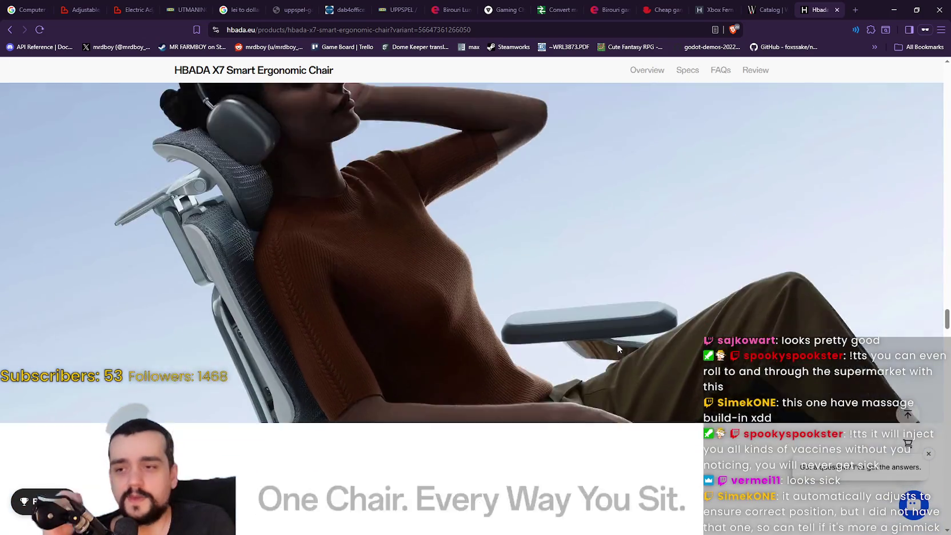
scroll(596, 374, down, 4)
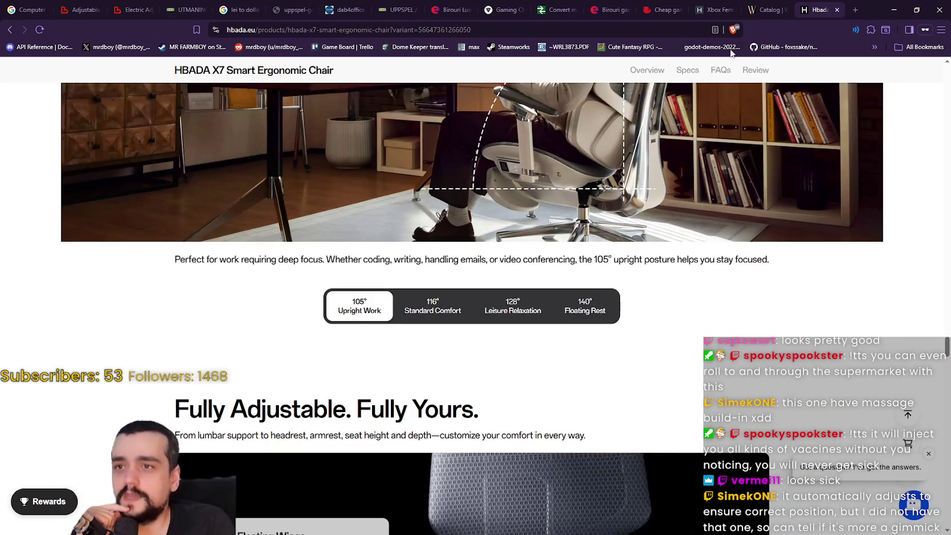
- Glance at the Catalog tab, then dismiss the 5% discount offer on the HBADA page
click(753, 5)
click(819, 7)
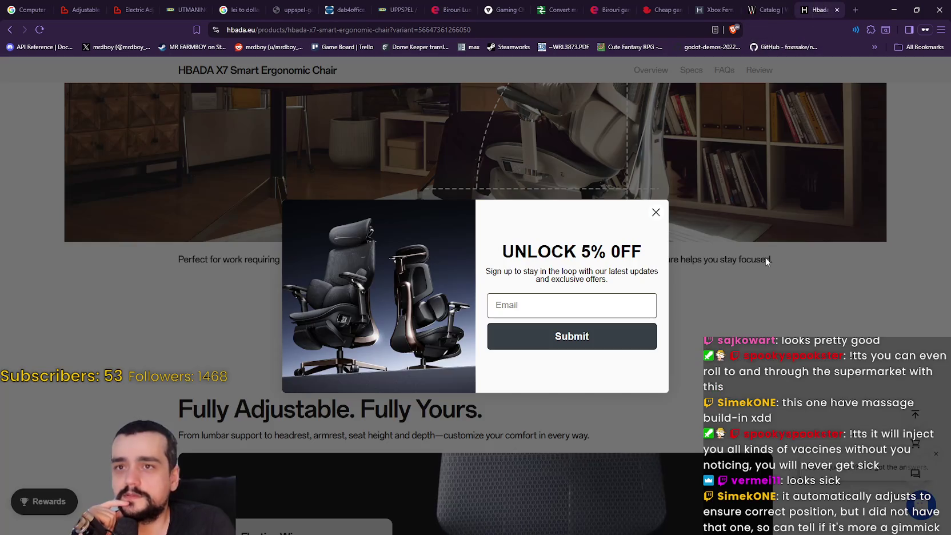
click(657, 213)
- Return to the E3 Pro page showing €487.00, reduced from €659.00
scroll(666, 389, down, 5)
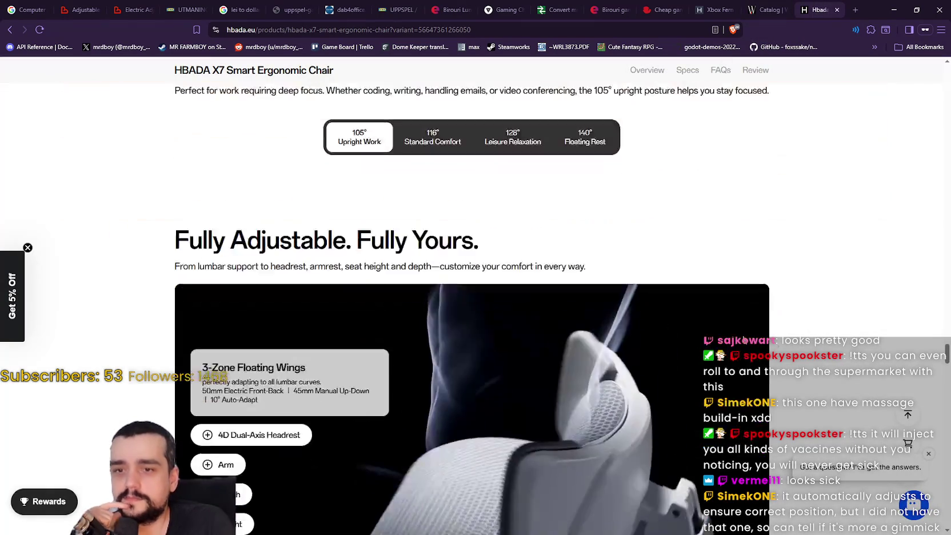
drag(943, 352, 942, 437)
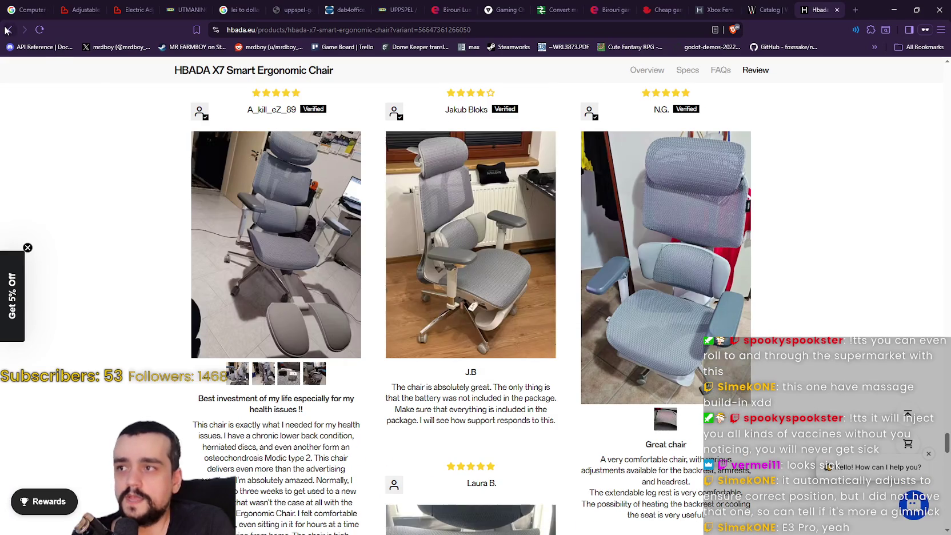
click(10, 29)
mouse_move(283, 99)
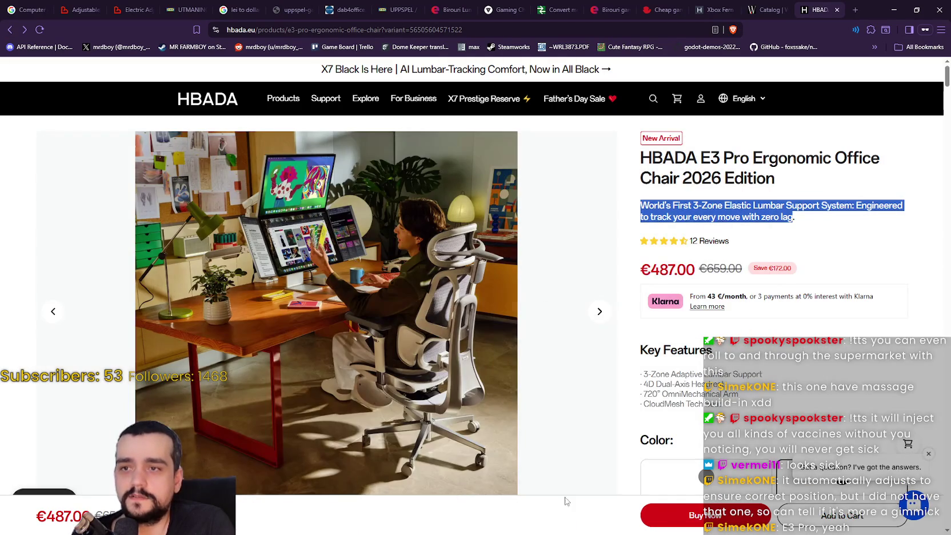
click(631, 350)
click(599, 316)
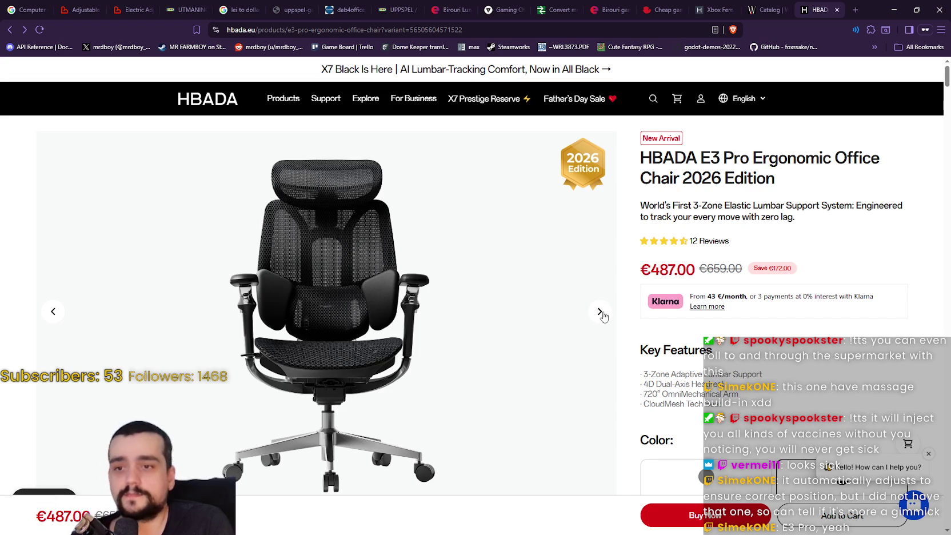
click(600, 313)
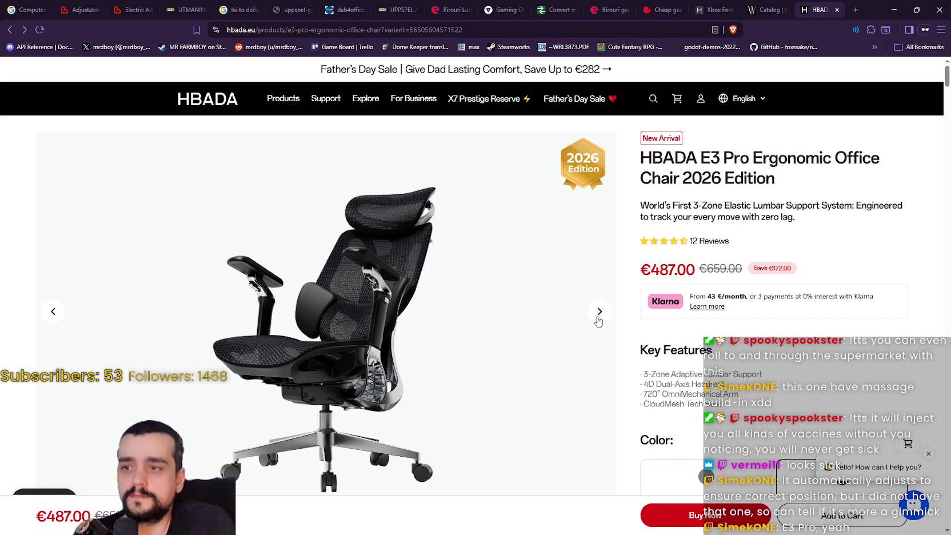
click(600, 314)
click(599, 316)
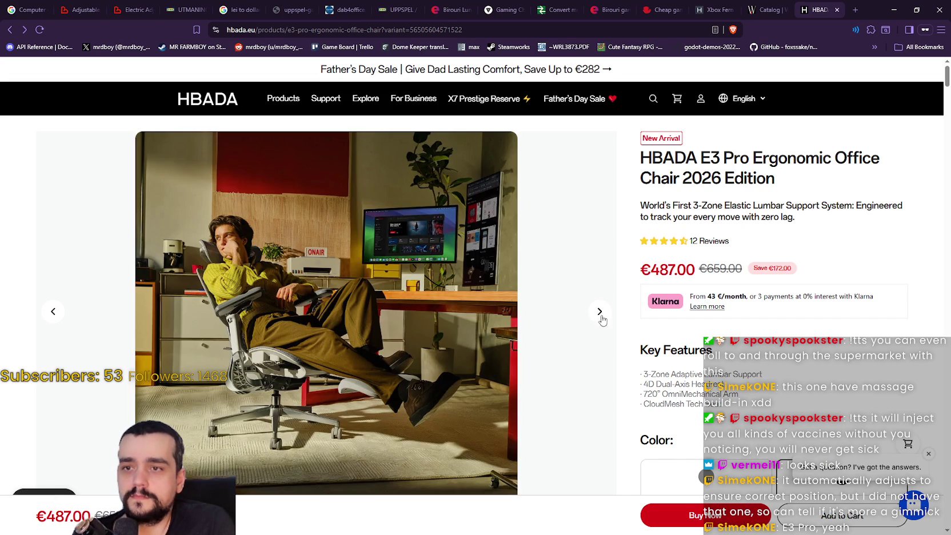
scroll(603, 352, down, 4)
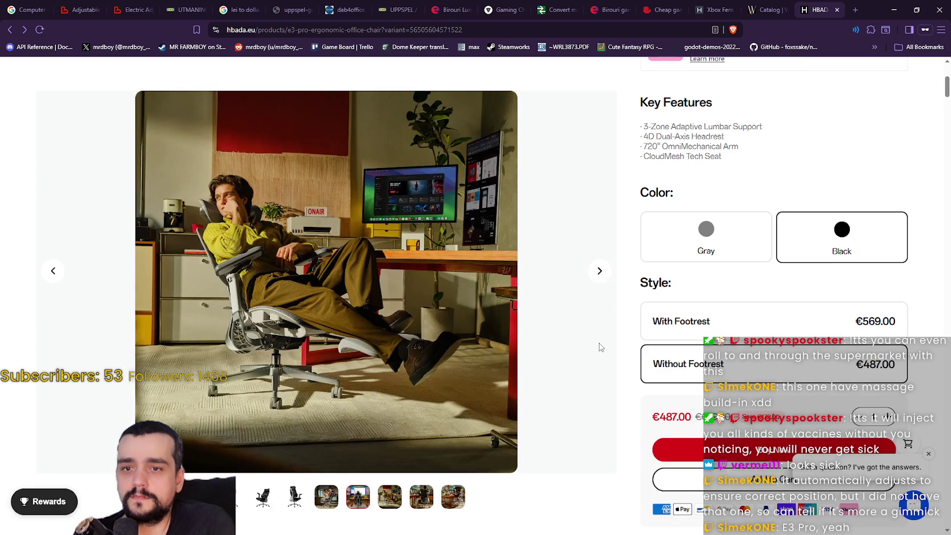
scroll(600, 350, down, 2)
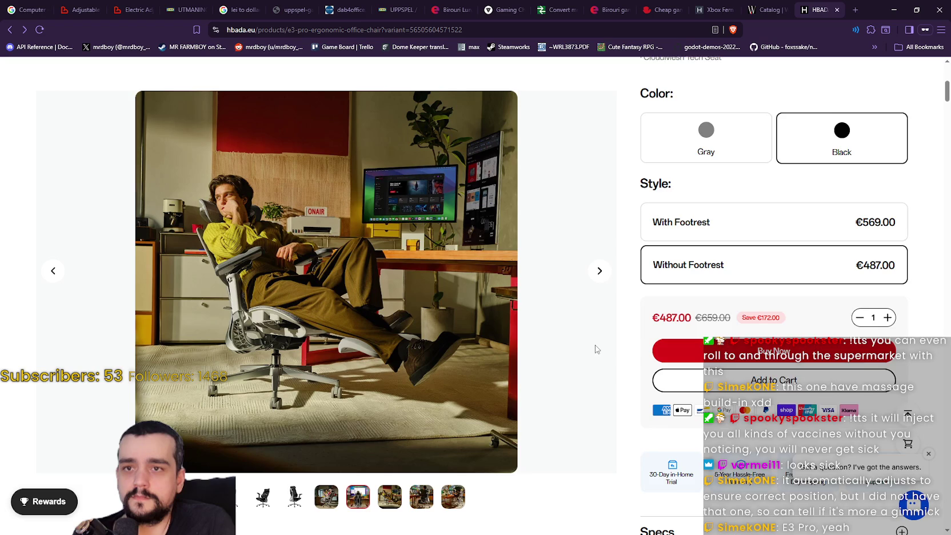
scroll(596, 349, up, 6)
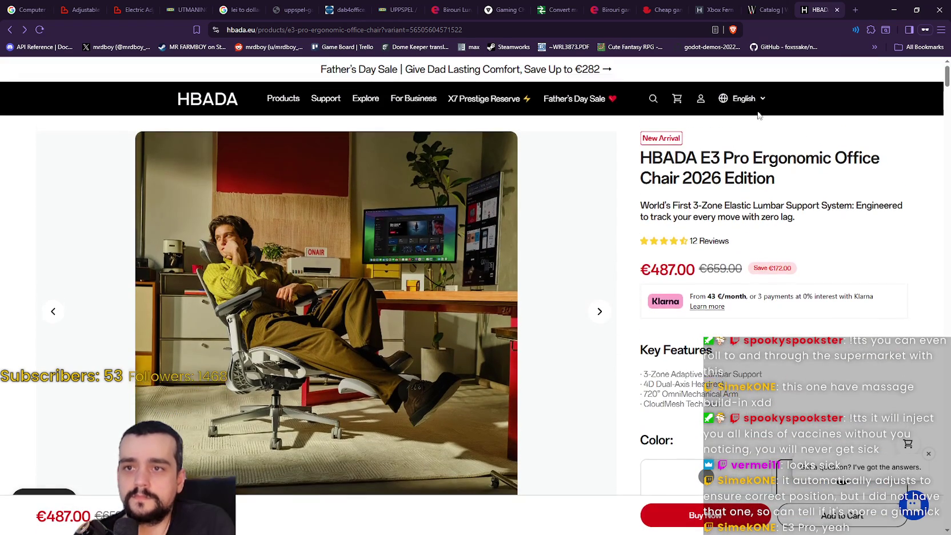
click(756, 101)
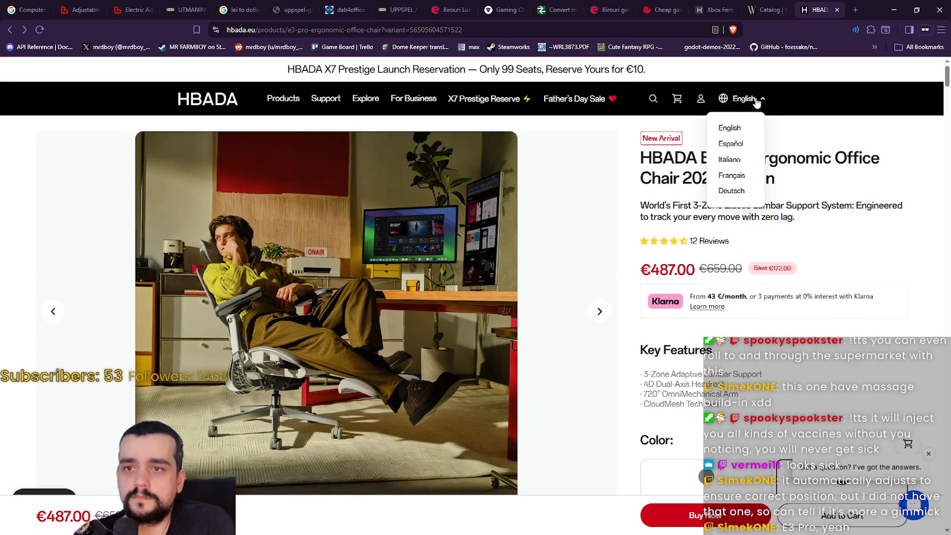
click(756, 101)
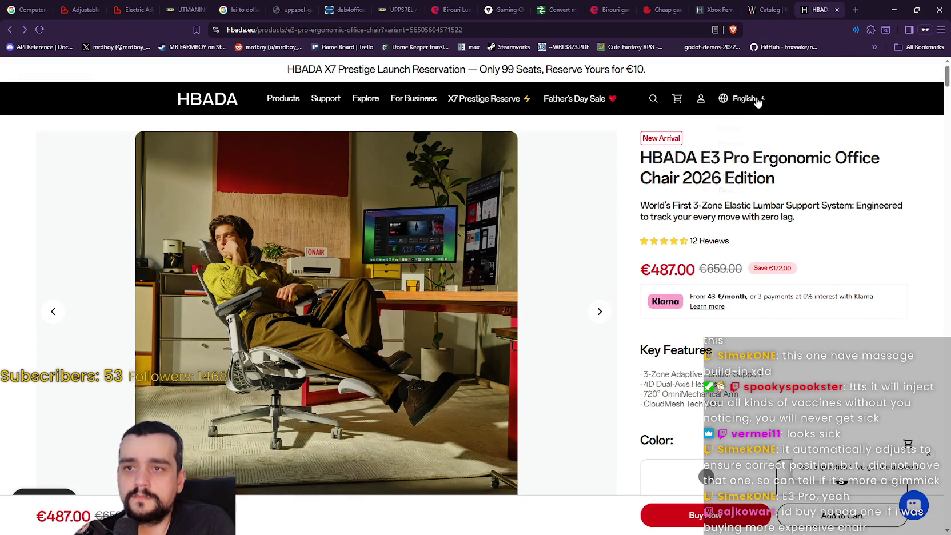
scroll(568, 361, down, 3)
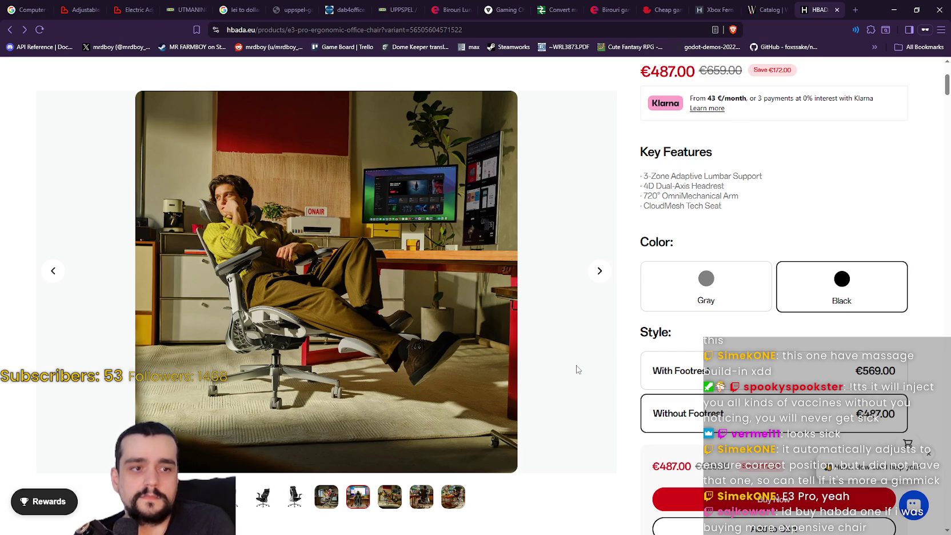
scroll(572, 367, down, 3)
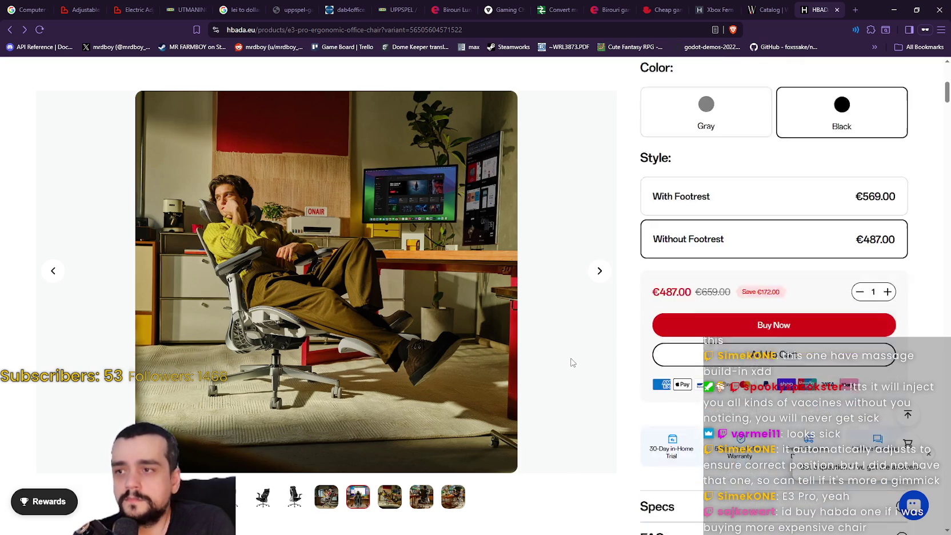
scroll(572, 359, down, 5)
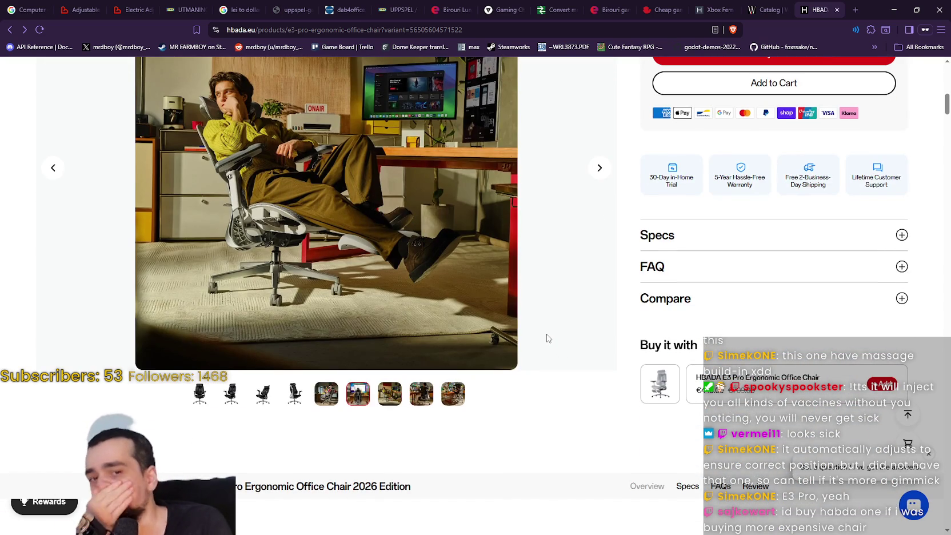
scroll(535, 317, down, 1)
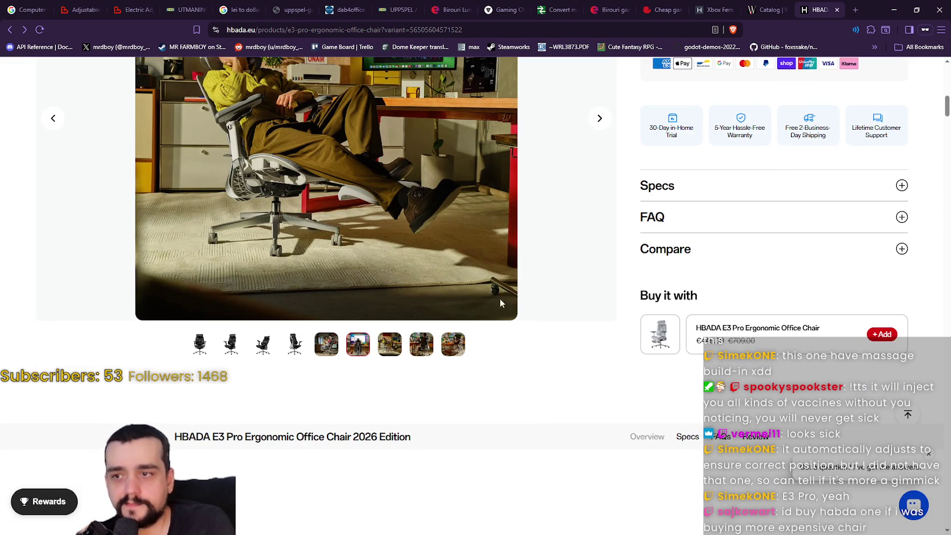
scroll(537, 304, up, 3)
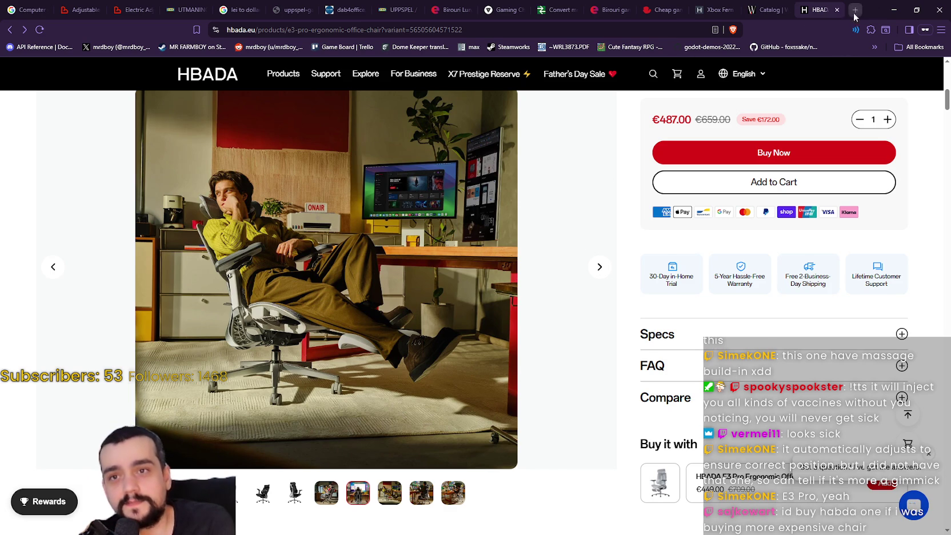
- Close the HBADA tab, leaving the Workspace Studio Home and Office catalog showing
middle_click(820, 8)
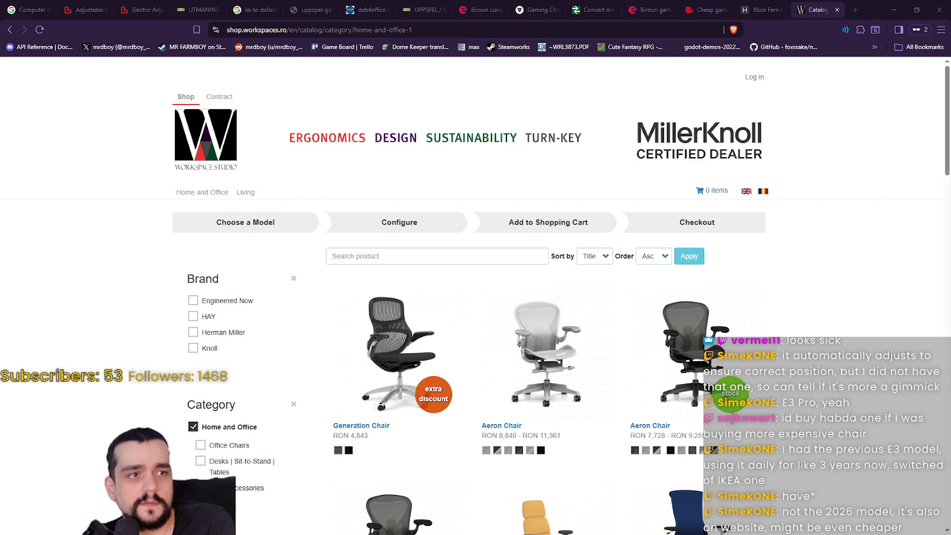
- Back in Brave, show the HBADA E3 Pro chair in Black and select its model name
key(alt+Tab)
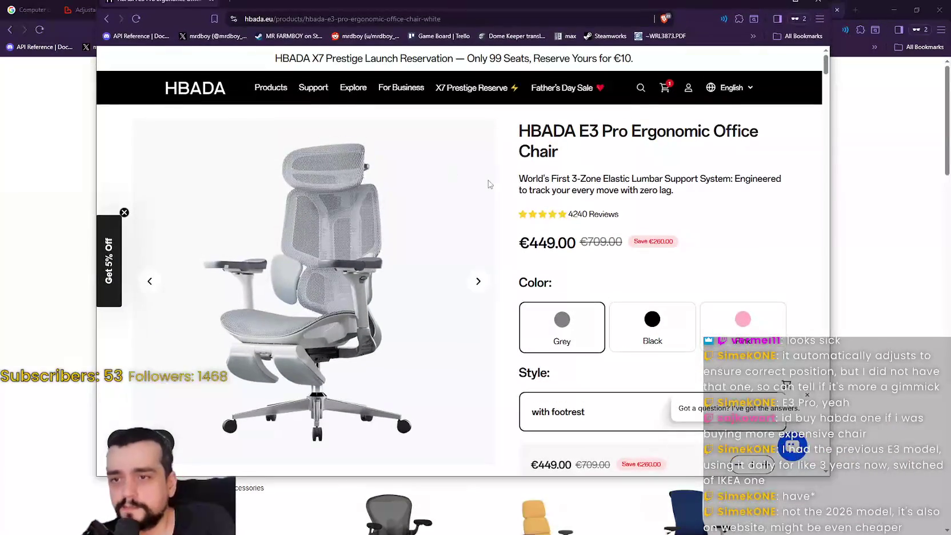
scroll(611, 349, down, 3)
click(652, 190)
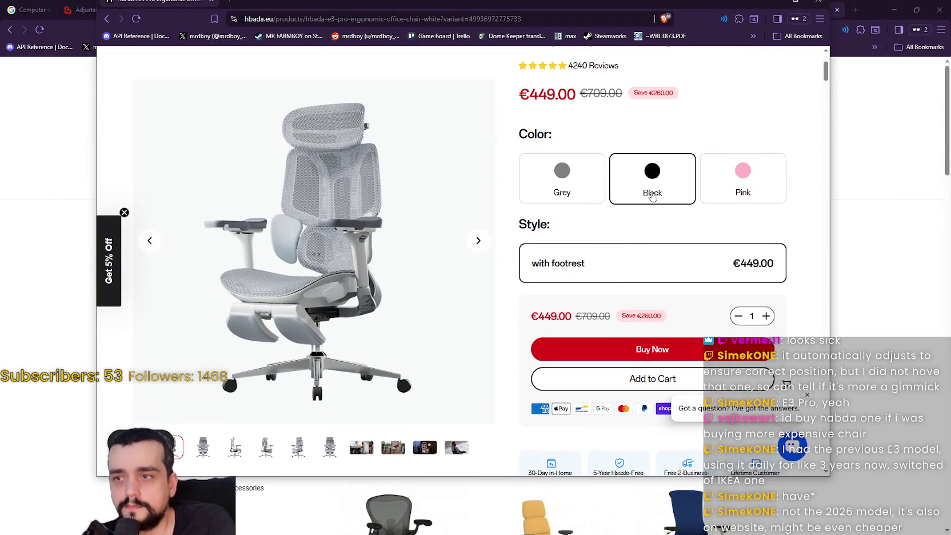
scroll(440, 268, up, 3)
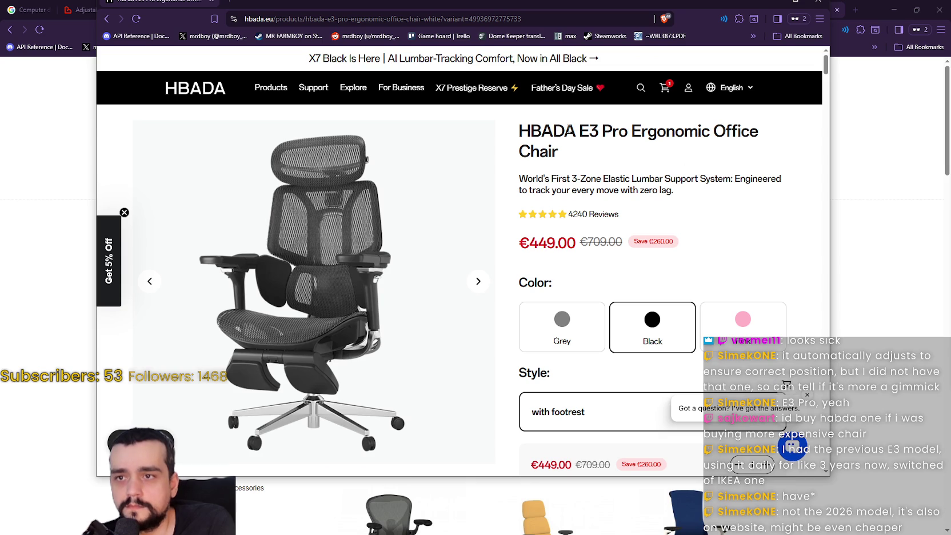
drag(520, 130, 643, 124)
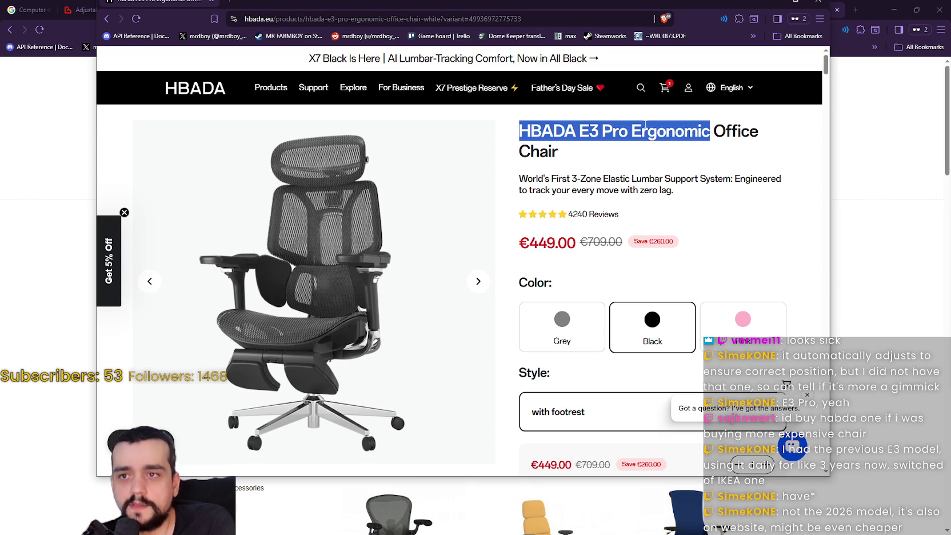
- Maximize the chair window and bring up the E3 Series lineup under Products
click(795, 1)
scroll(768, 407, down, 3)
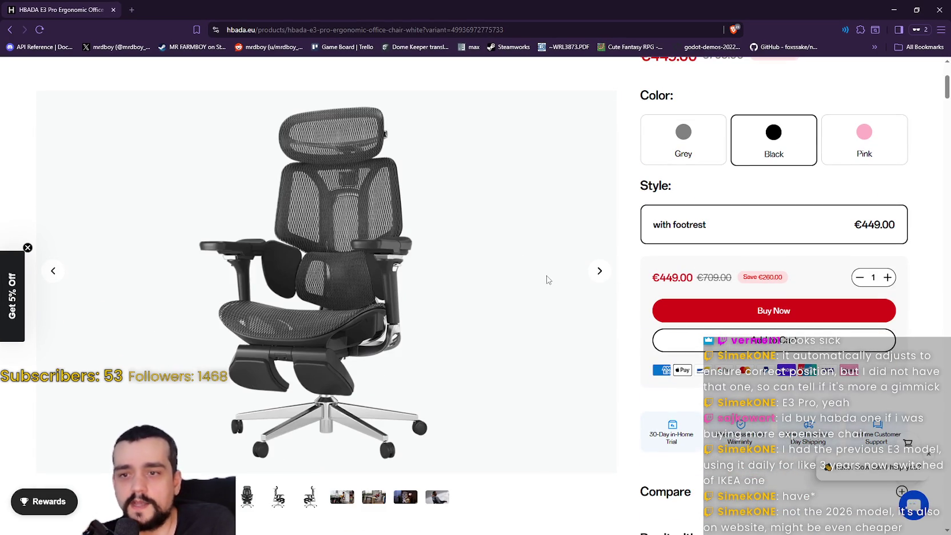
scroll(546, 279, down, 4)
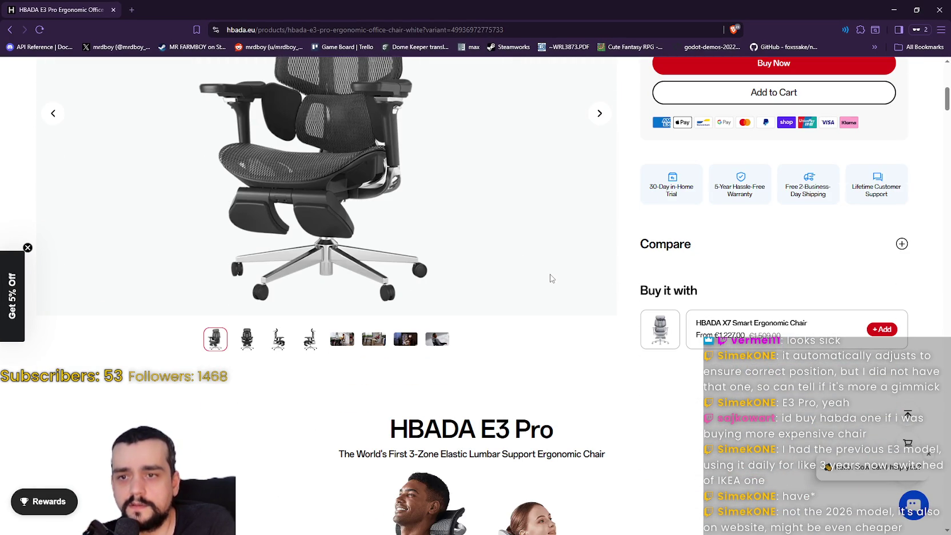
scroll(551, 279, up, 5)
mouse_move(275, 78)
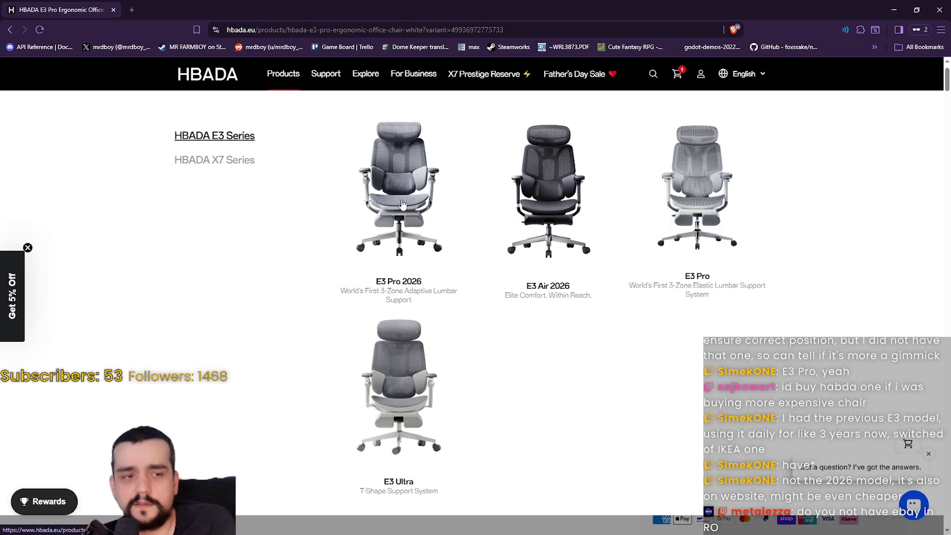
- Open the E3 Pro 2026 Edition and compare footrest options, ending on Without Footrest at €487
click(401, 204)
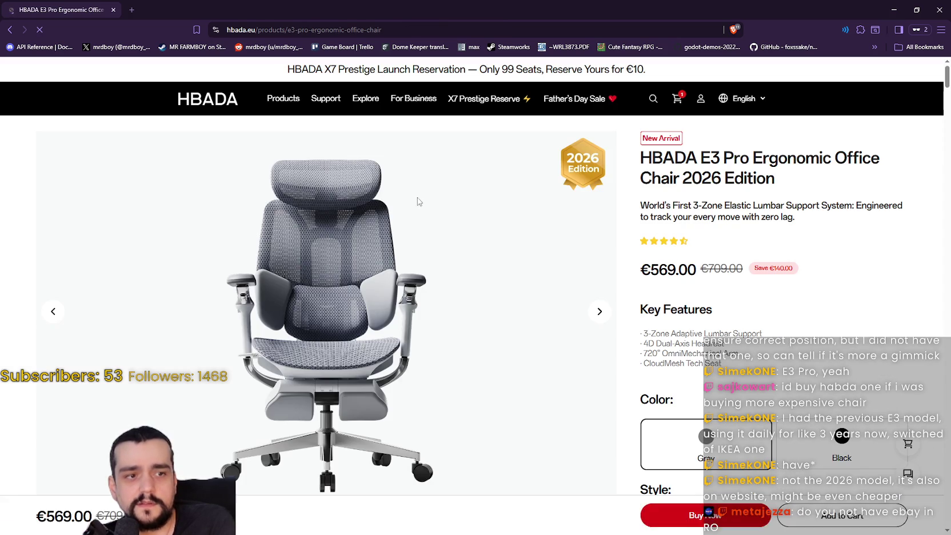
scroll(602, 331, down, 5)
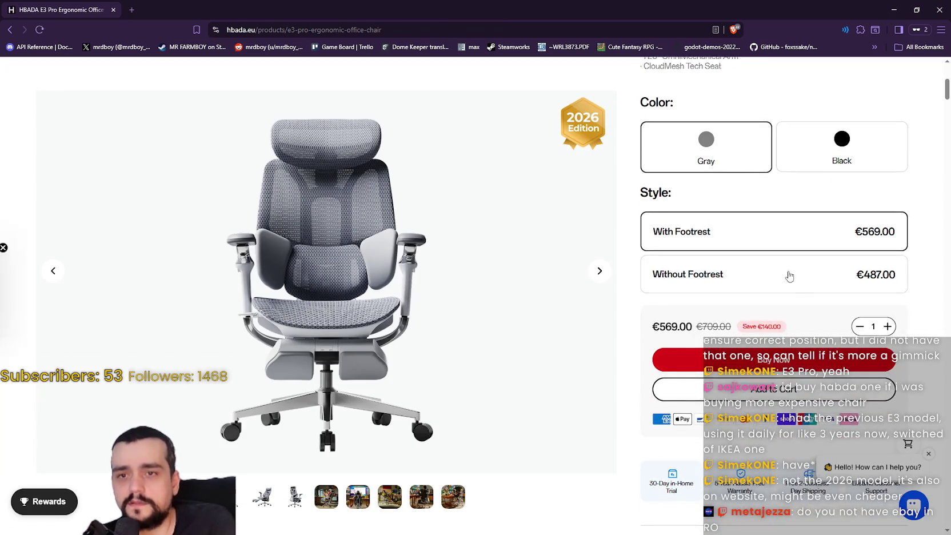
click(802, 277)
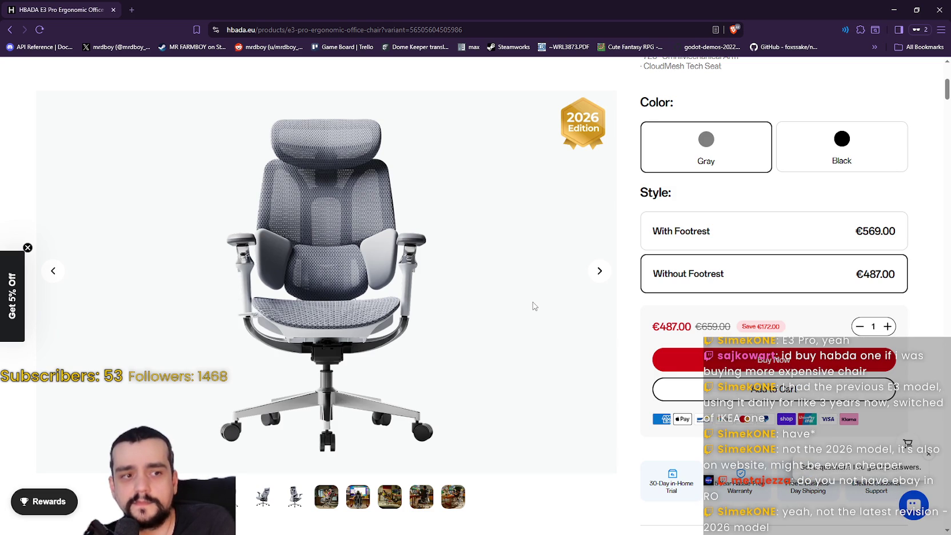
click(690, 234)
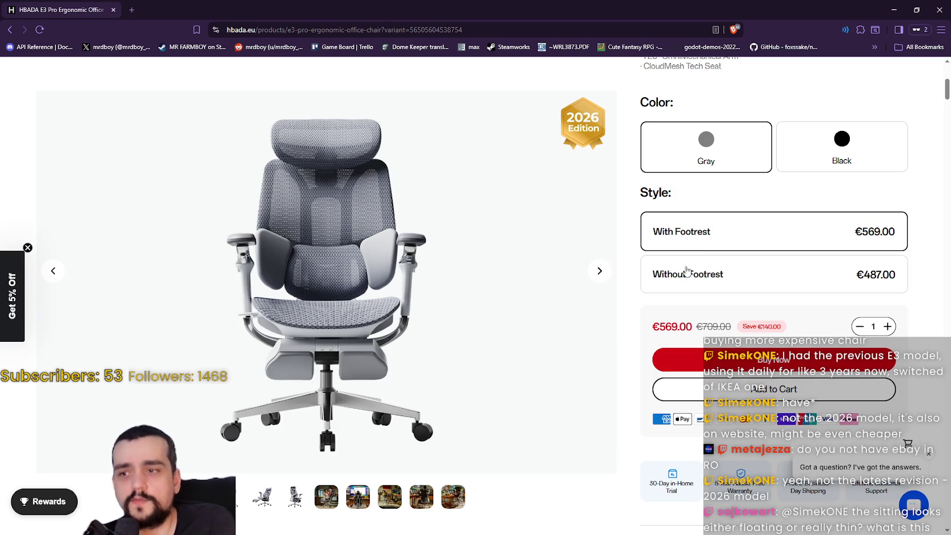
click(678, 262)
click(685, 227)
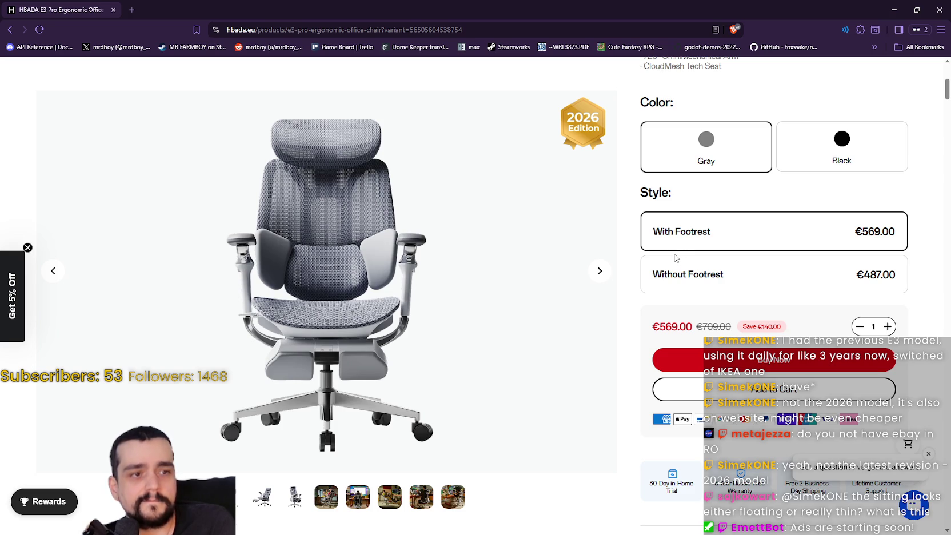
click(679, 276)
- Go to the E3 Pro chair page from the Products menu
scroll(518, 313, up, 5)
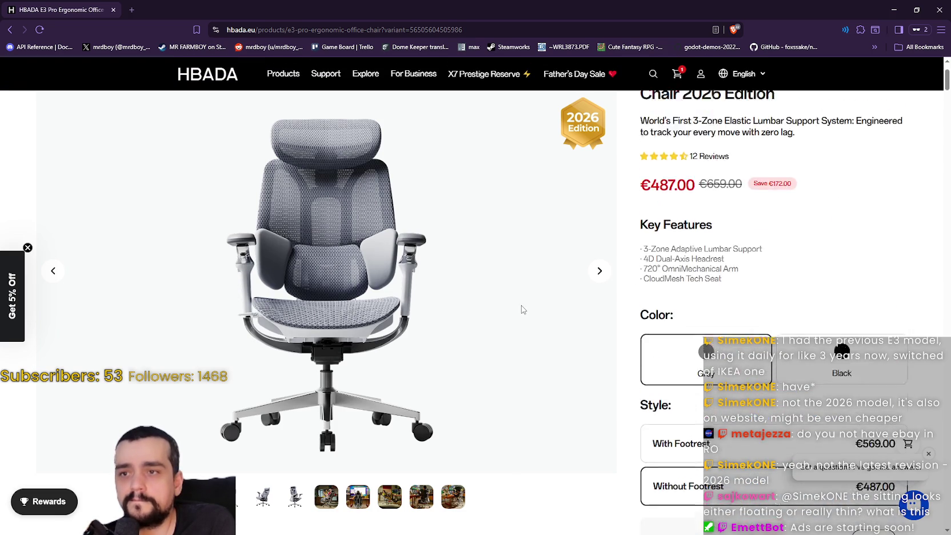
mouse_move(279, 103)
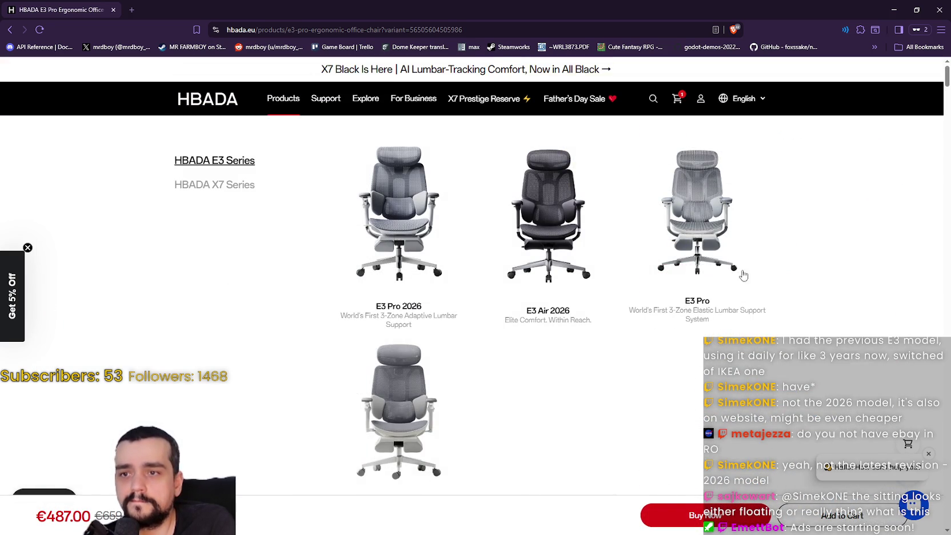
click(698, 234)
- Look over the E3 Pro page at €449, then minimize it to reveal the Workspace Studio catalog
scroll(617, 315, down, 3)
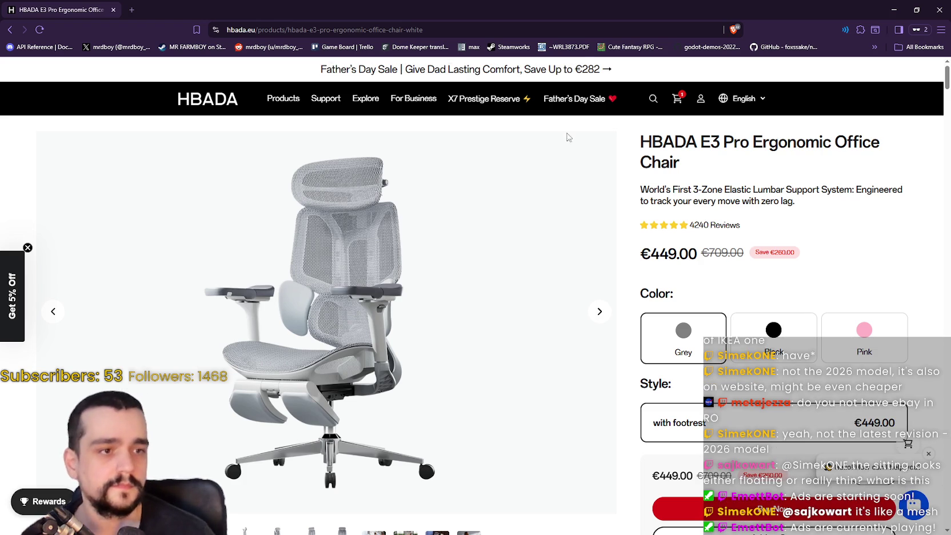
click(890, 10)
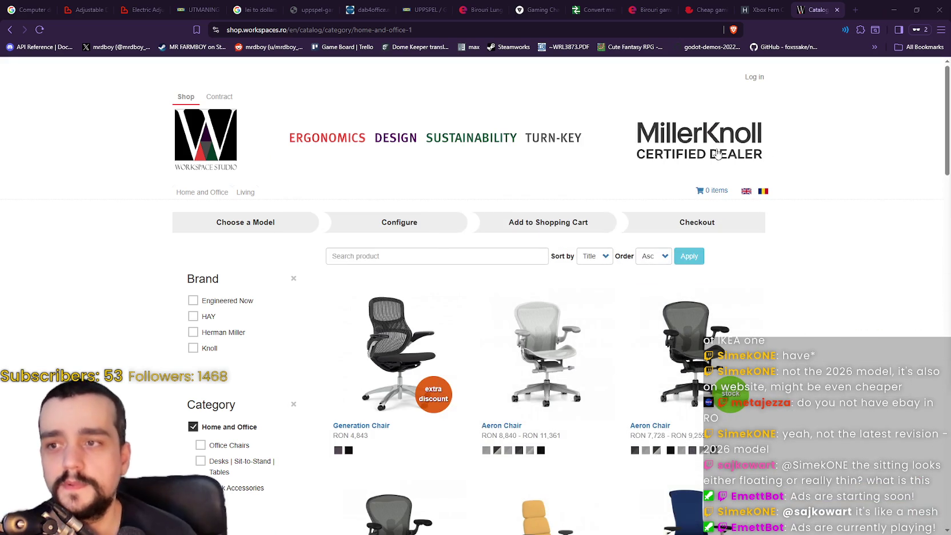
- Minimize the catalog window and maximize Godot on rancher_npc.gd line 247
click(890, 10)
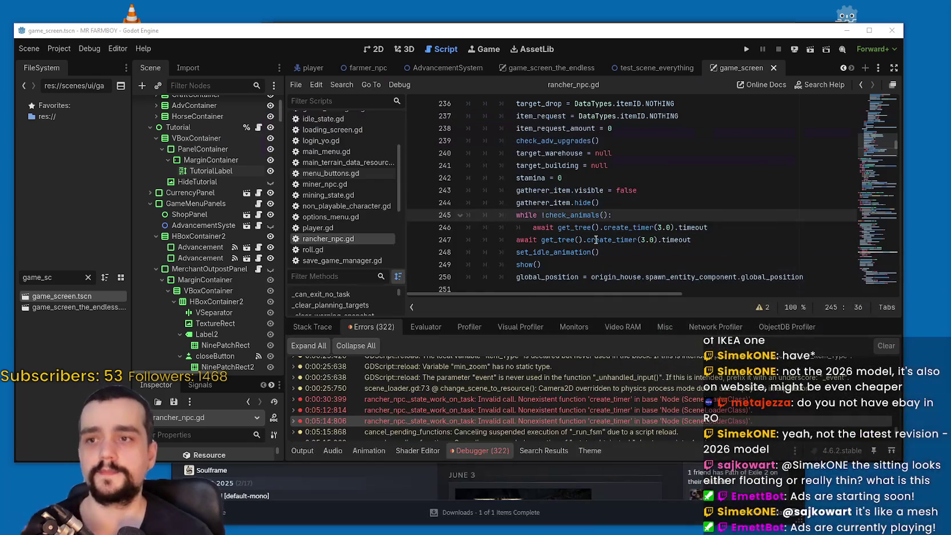
click(868, 30)
click(617, 213)
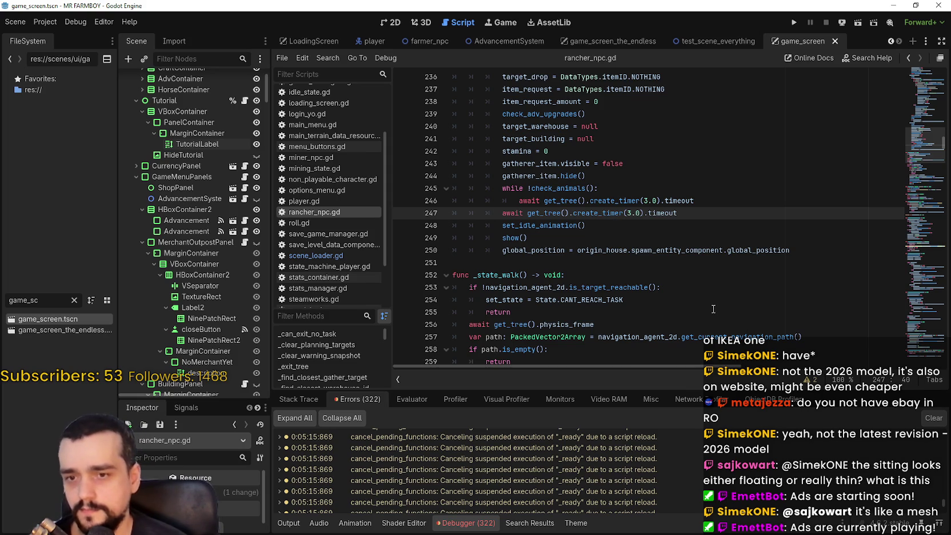
- Clear the old Debugger errors and select the 3.0-second timer-wait lines 245–247
click(933, 417)
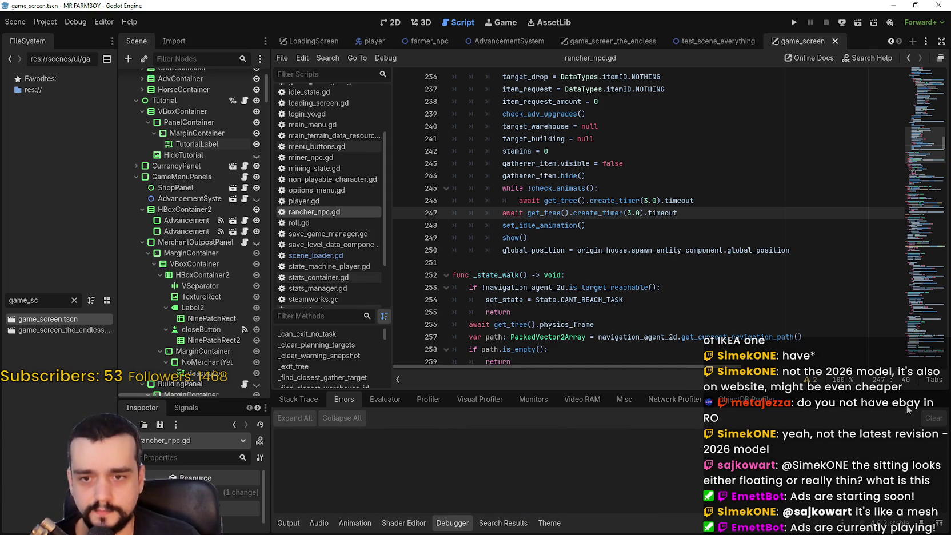
click(740, 277)
click(731, 262)
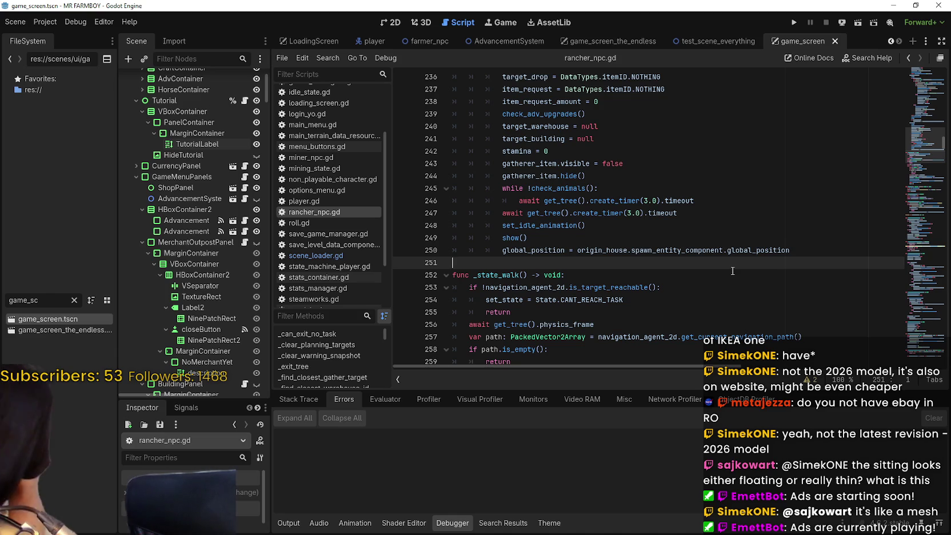
mouse_move(728, 255)
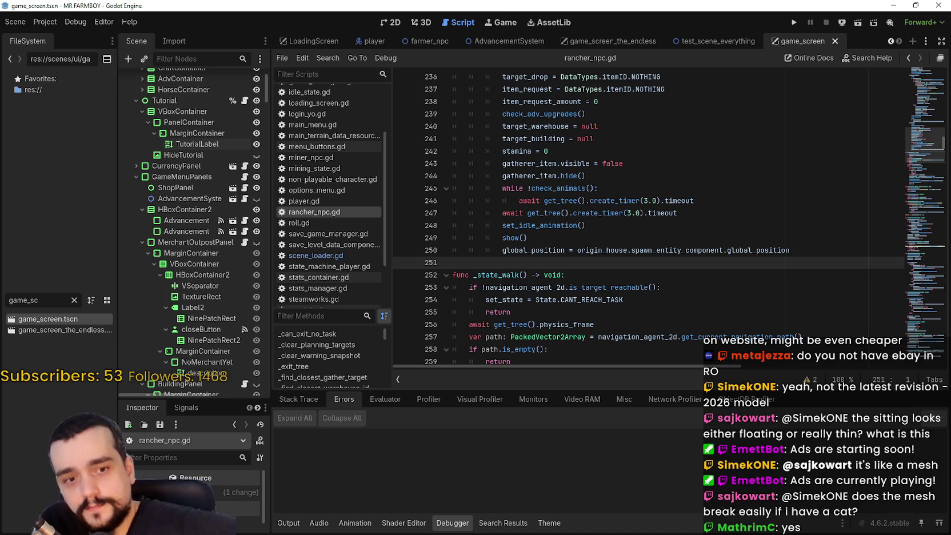
drag(689, 210, 453, 189)
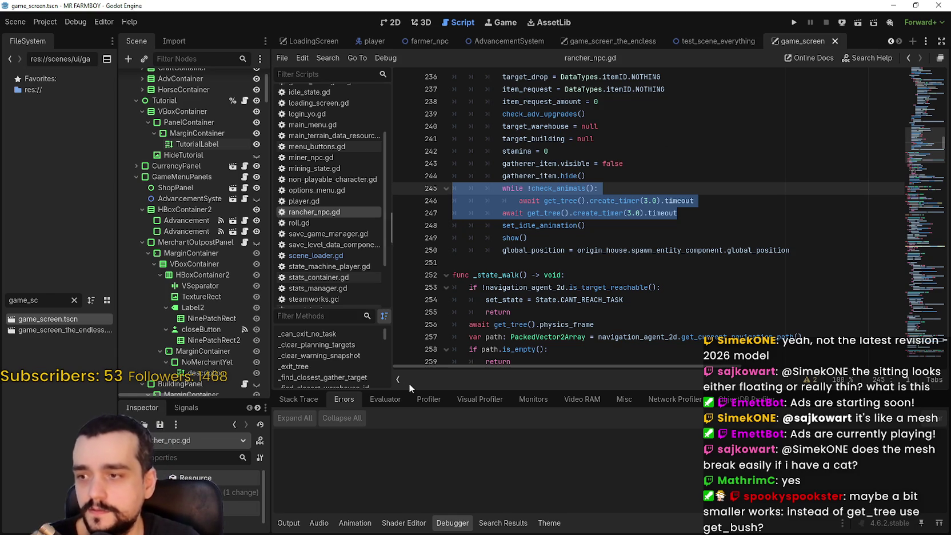
- Select the await create_timer call on line 246 and run the Mr Farmboy project
click(487, 250)
drag(538, 201, 626, 202)
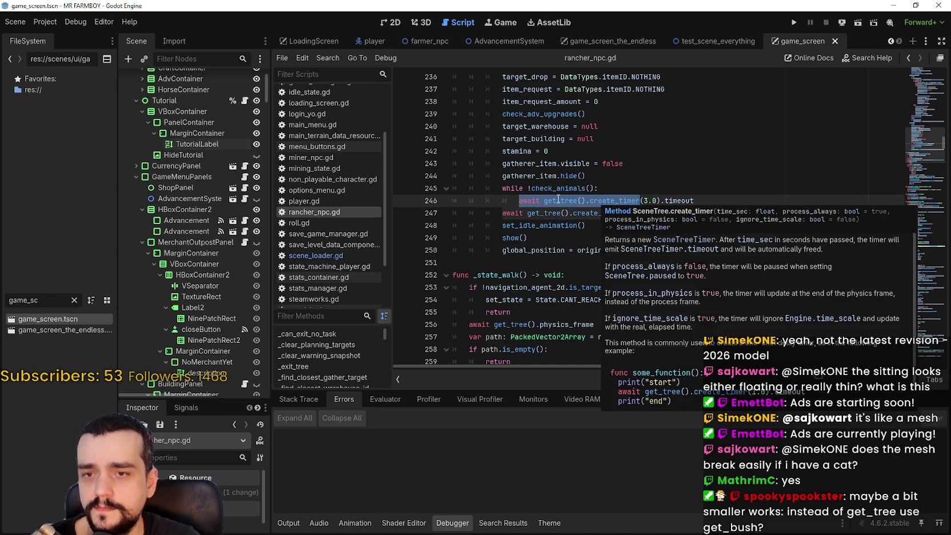
click(544, 200)
click(788, 22)
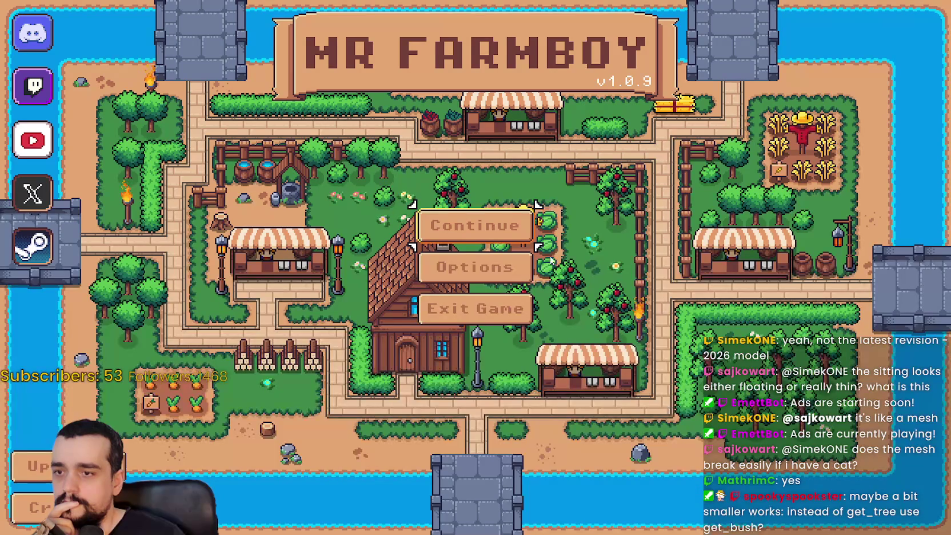
- Continue from the main menu, load Save 1 into the farm world, and press Esc
click(498, 225)
click(485, 189)
click(409, 205)
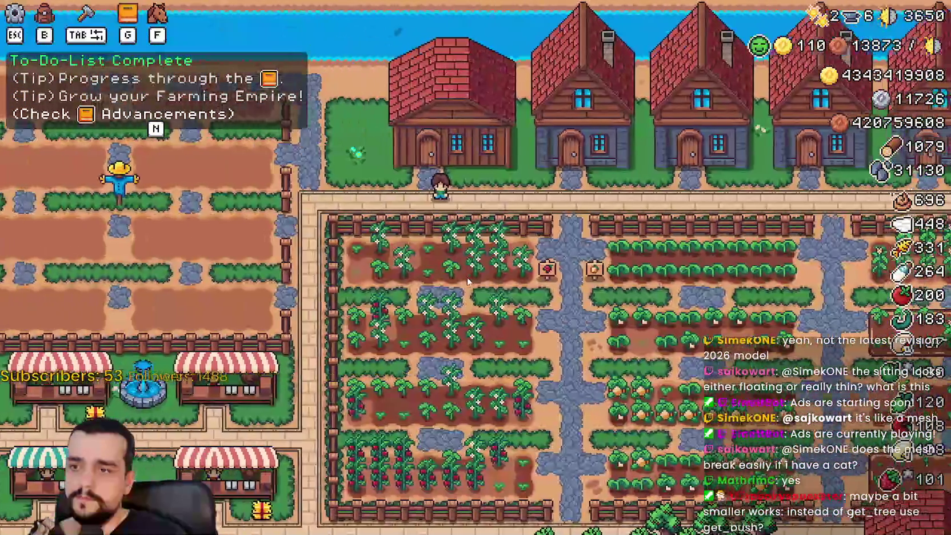
key(Escape)
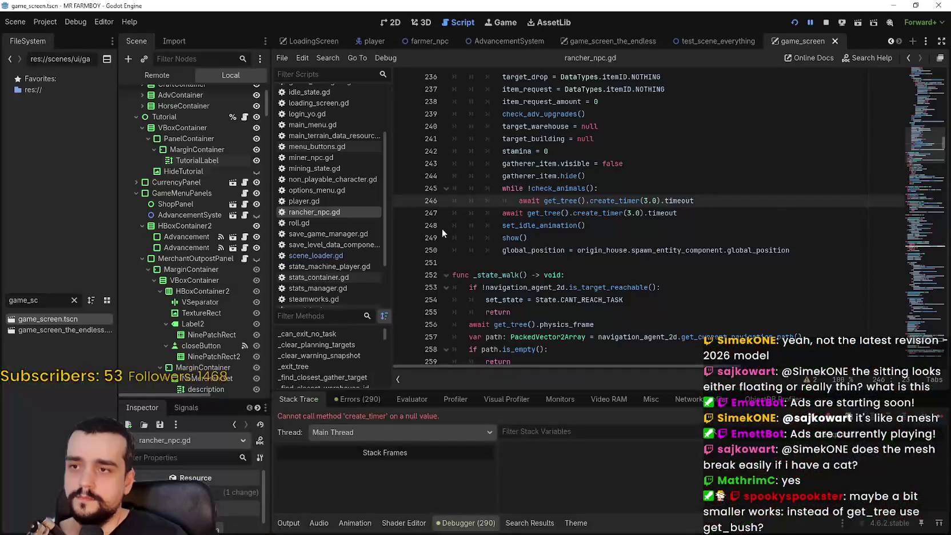
- Step through villager_npc.gd stack frames 323 and 163, selecting the create_timer(1.5) wait
click(637, 241)
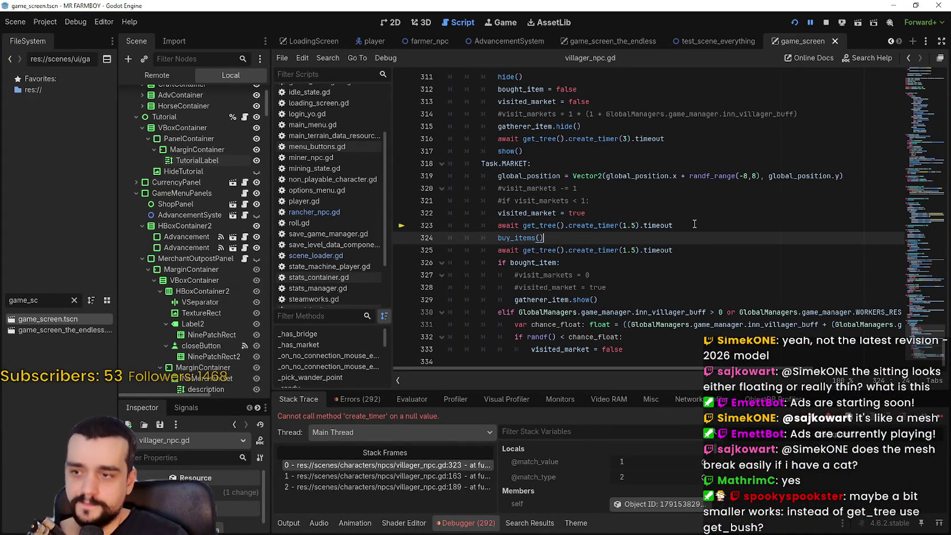
click(369, 473)
click(390, 485)
click(385, 474)
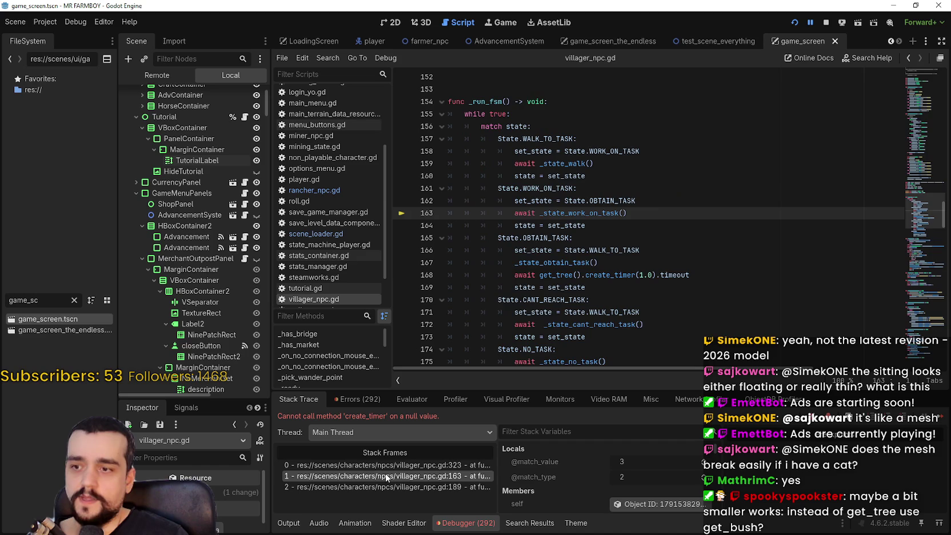
click(387, 466)
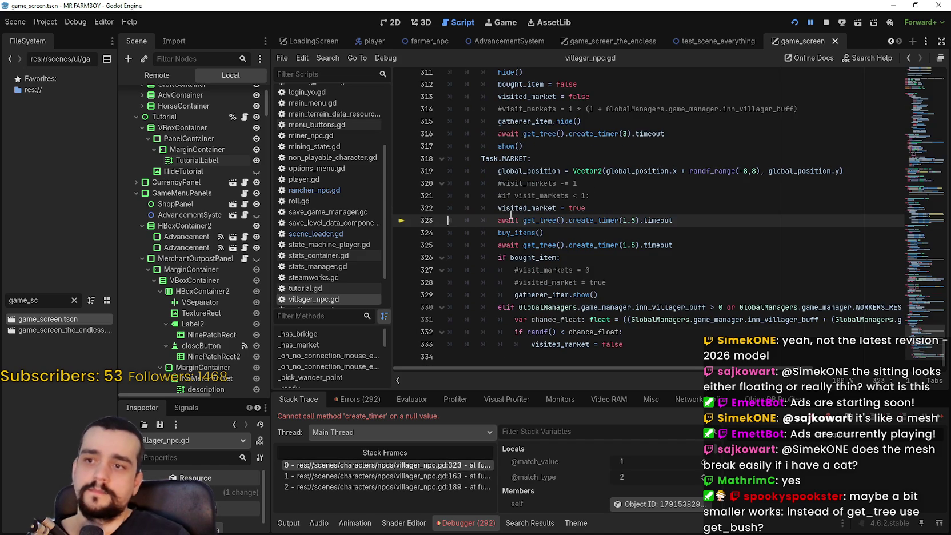
mouse_move(498, 220)
mouse_down()
mouse_move(673, 221)
mouse_move(639, 220)
mouse_up()
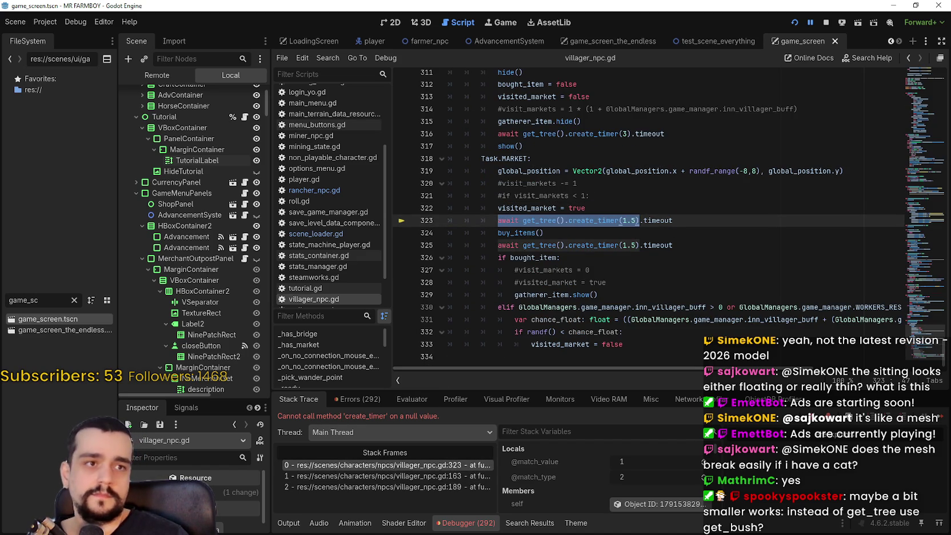
- Expand the Errors list and select the line 323 create_timer null-value error
click(360, 399)
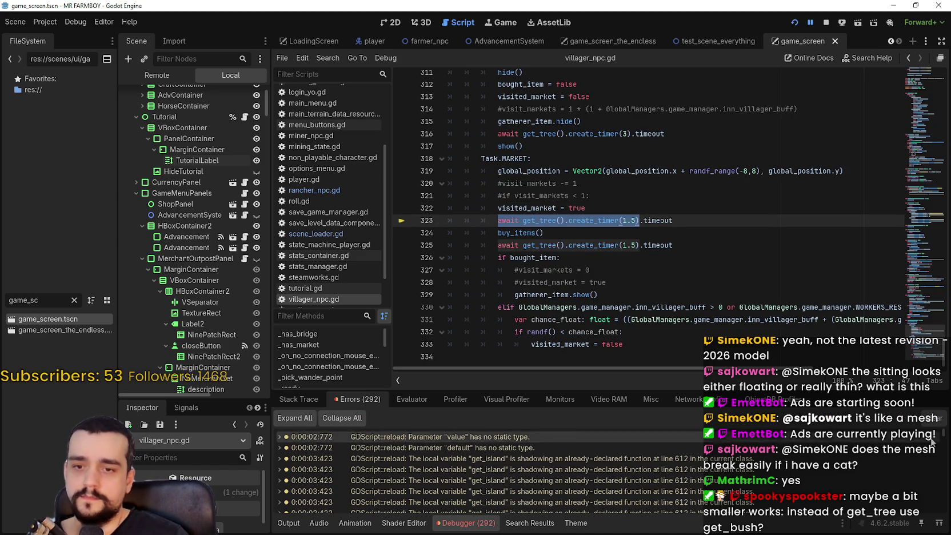
drag(943, 434, 943, 509)
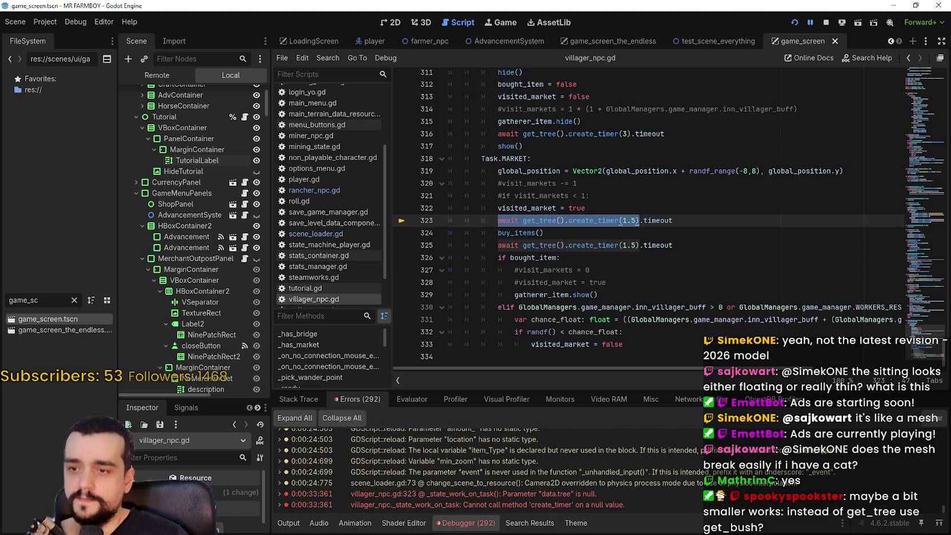
click(628, 495)
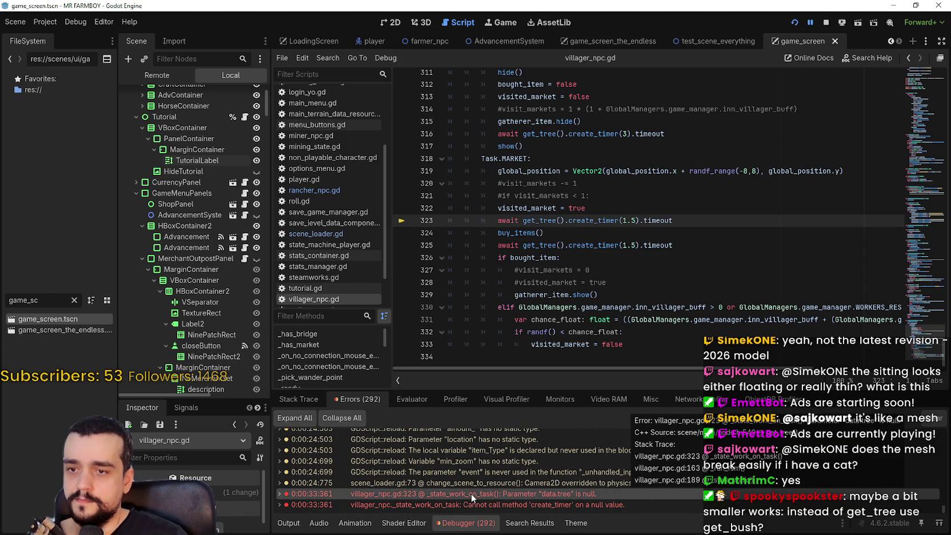
click(280, 494)
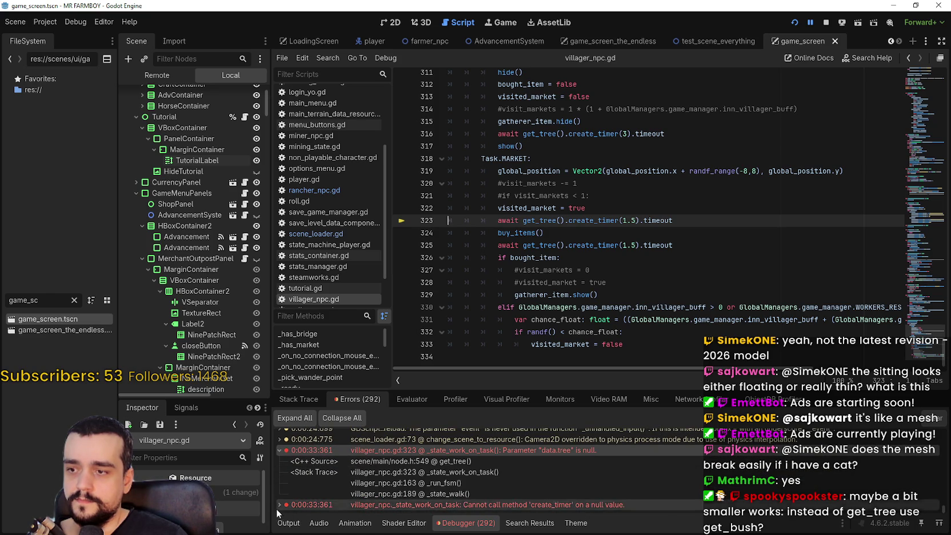
drag(271, 505, 272, 506)
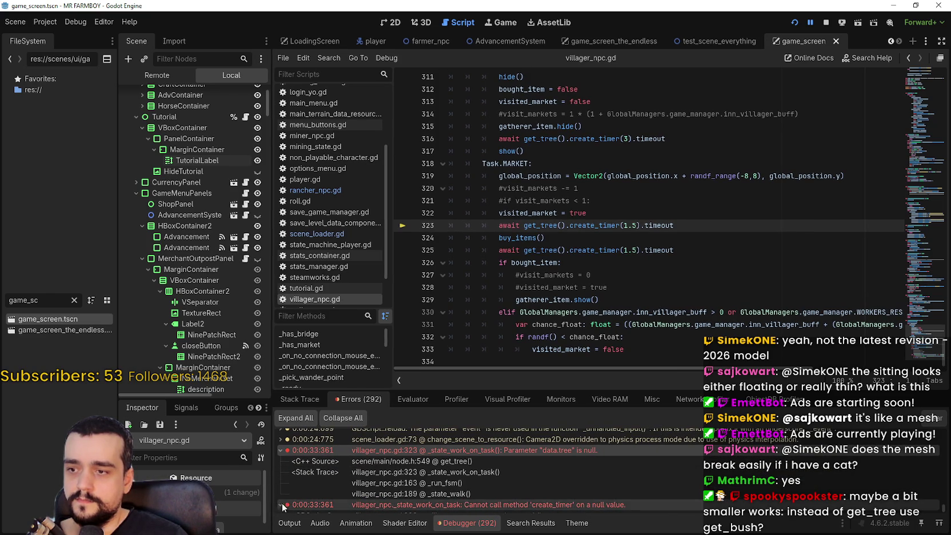
click(282, 504)
scroll(349, 455, down, 2)
click(532, 465)
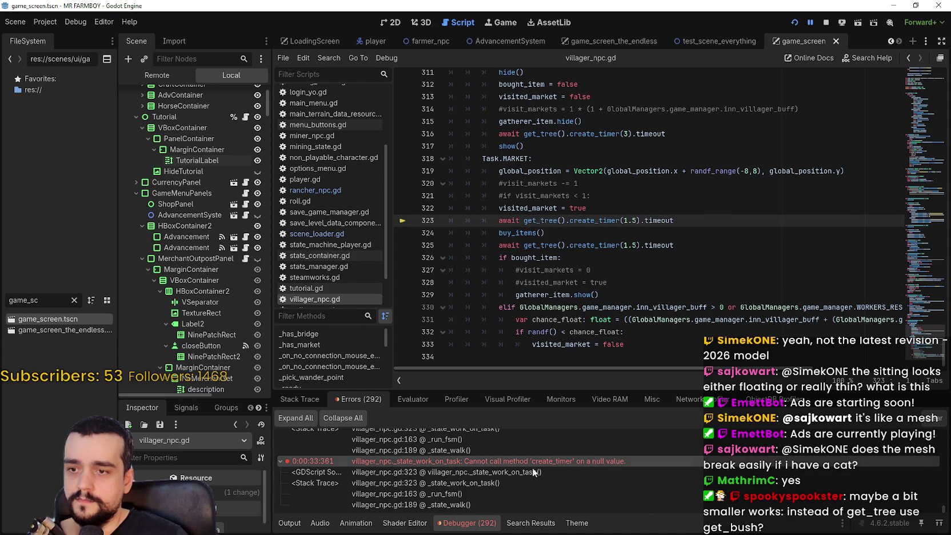
- Glance at Output and Visual Profiler, then open the Stack Trace tab
click(289, 522)
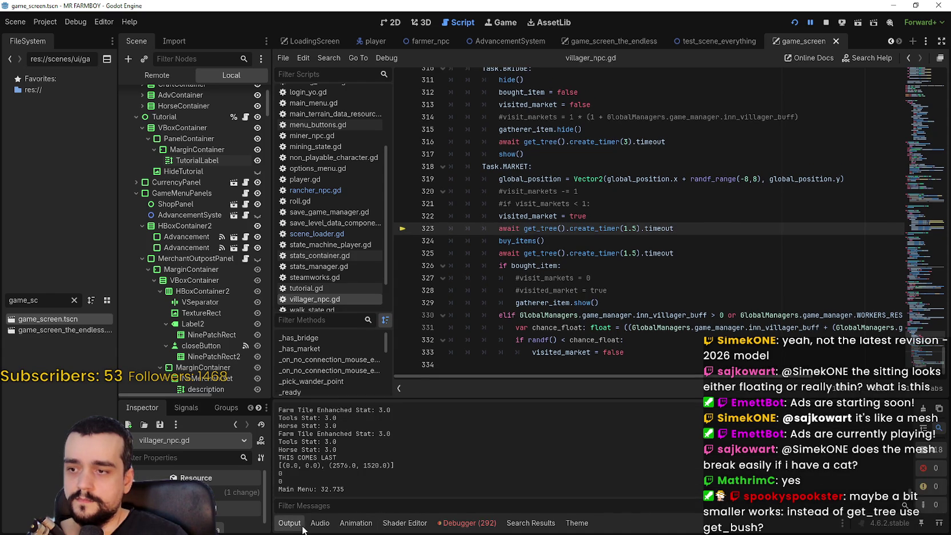
click(464, 523)
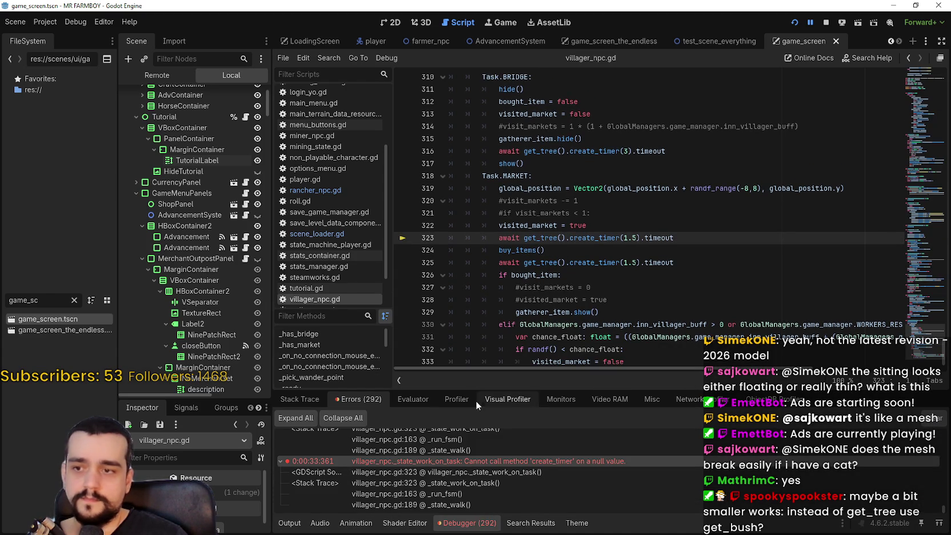
click(534, 399)
click(599, 399)
click(315, 398)
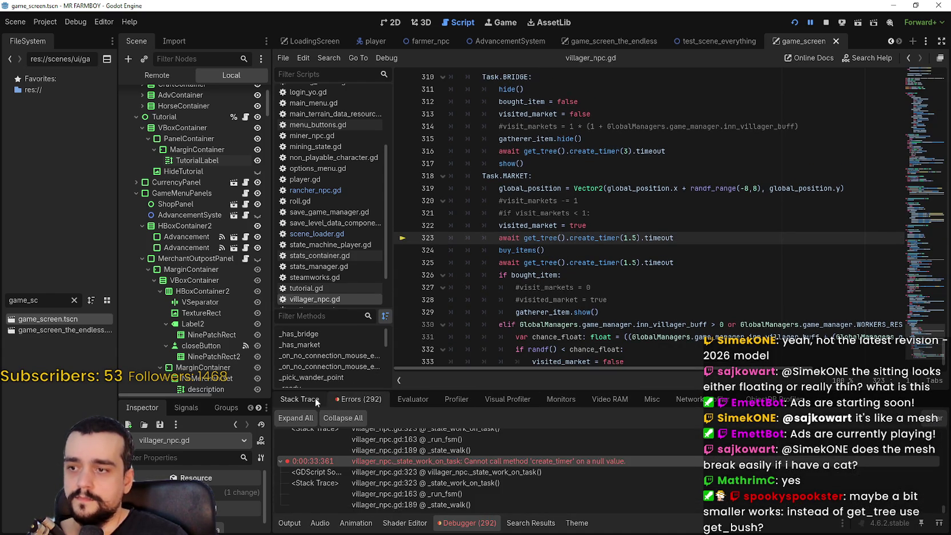
- Resume the game eight times past the repeated null-tree errors to its title screen
click(937, 419)
click(937, 419)
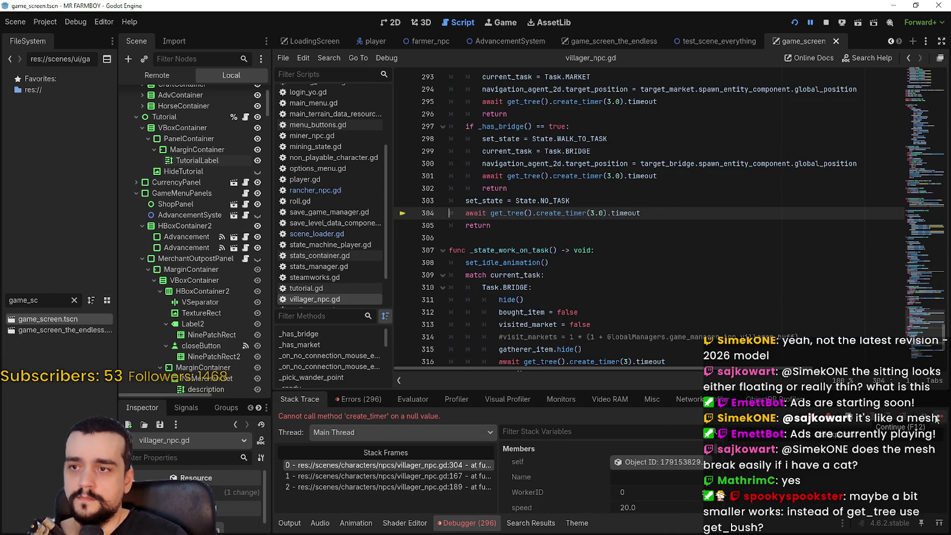
click(937, 419)
click(937, 419)
click(937, 418)
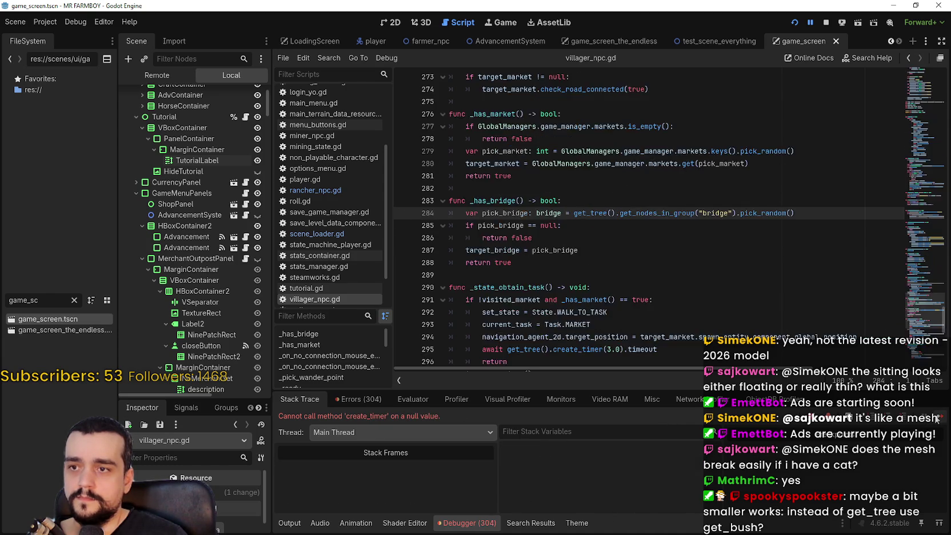
click(937, 419)
click(937, 419)
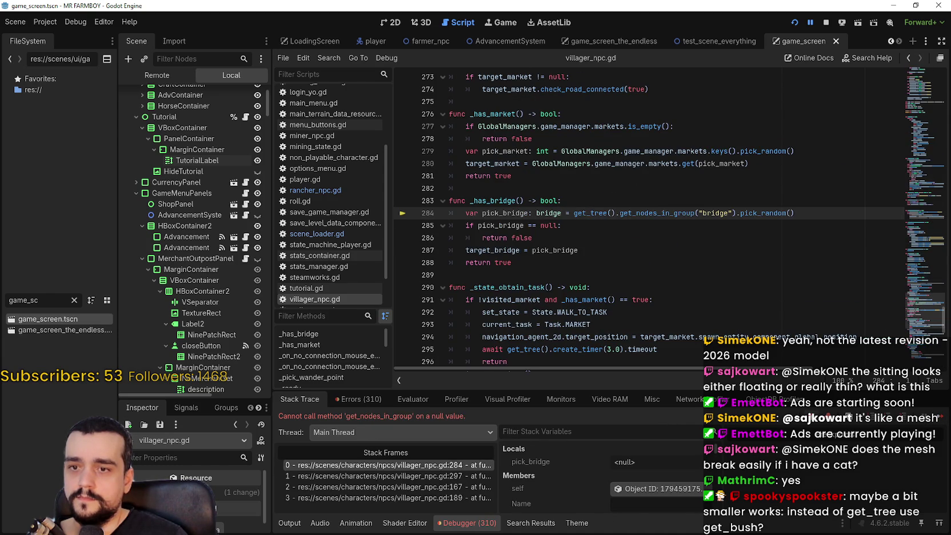
click(937, 419)
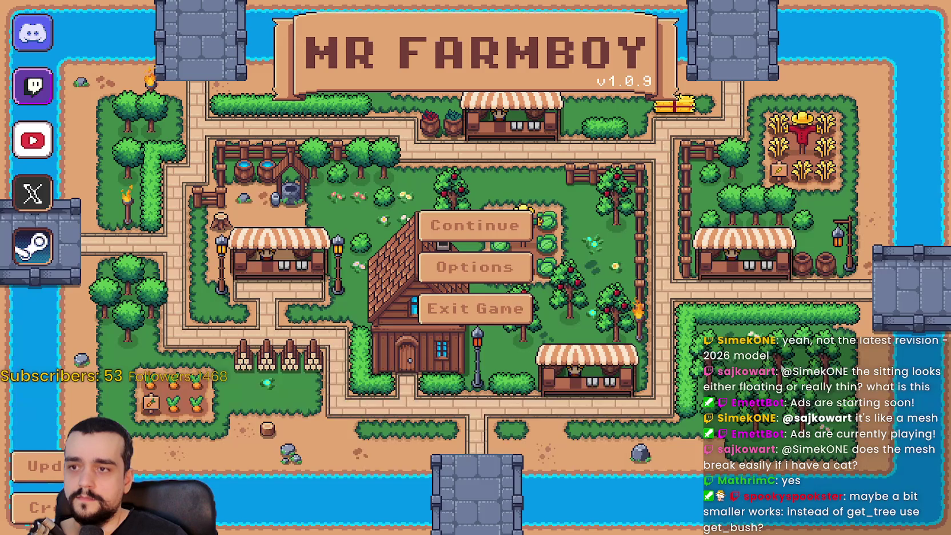
- Back in the editor, open the Errors list and jump to the line 323 create_timer error
key(alt+Tab)
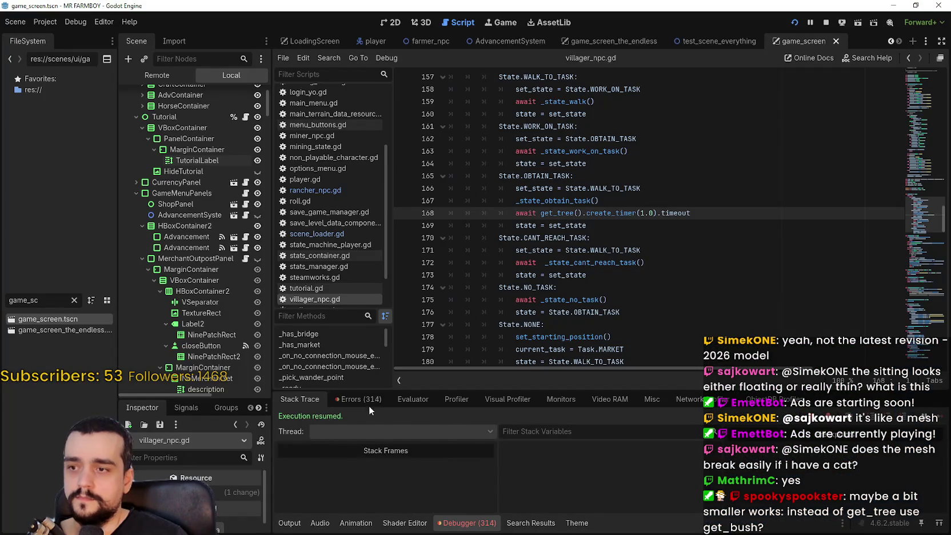
click(369, 403)
scroll(330, 466, down, 10)
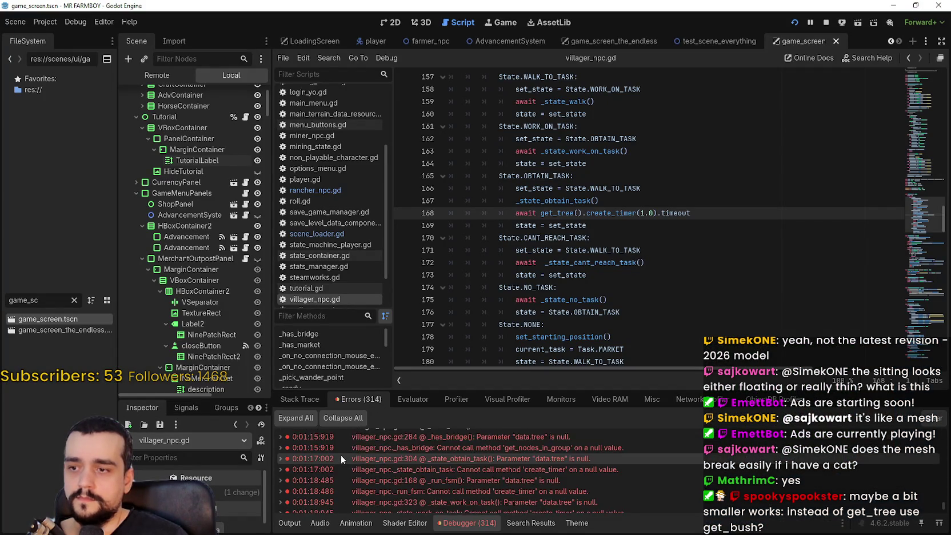
scroll(449, 470, up, 1)
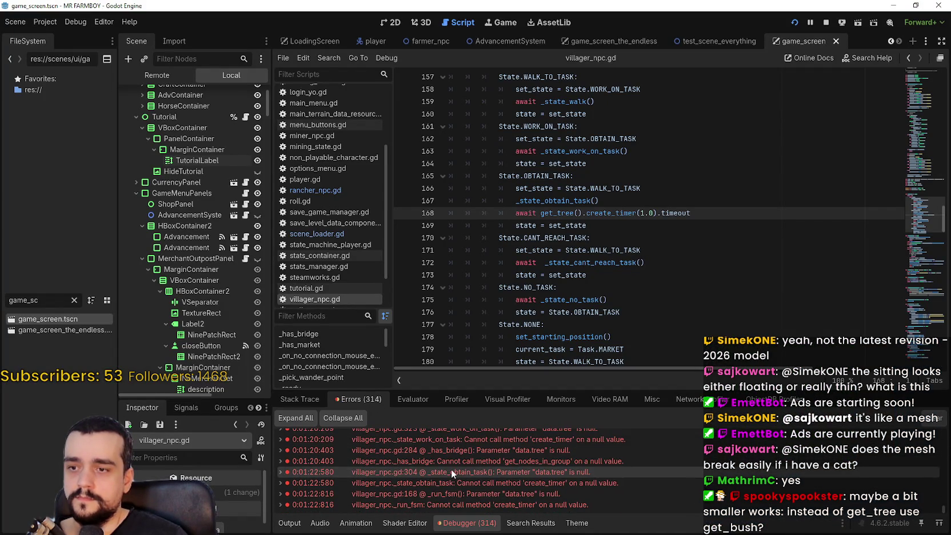
scroll(529, 490, up, 10)
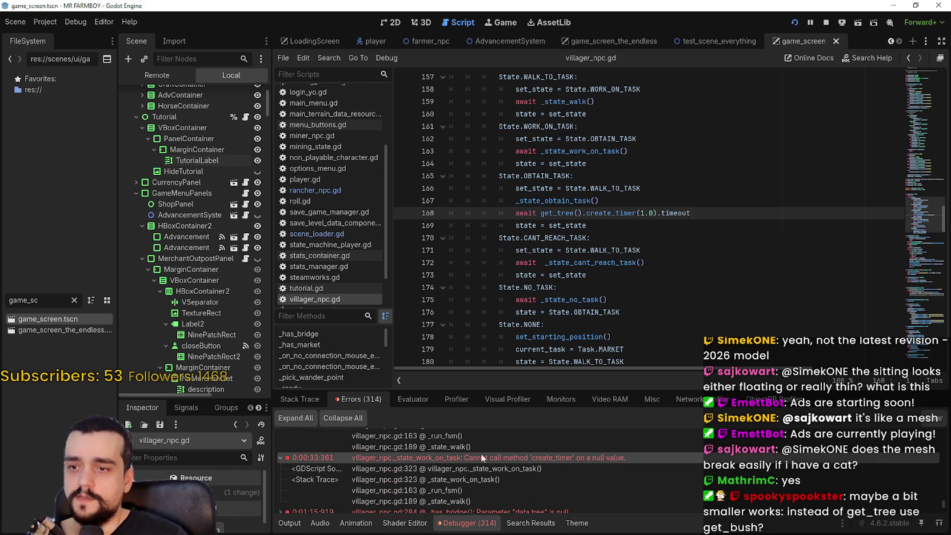
click(623, 456)
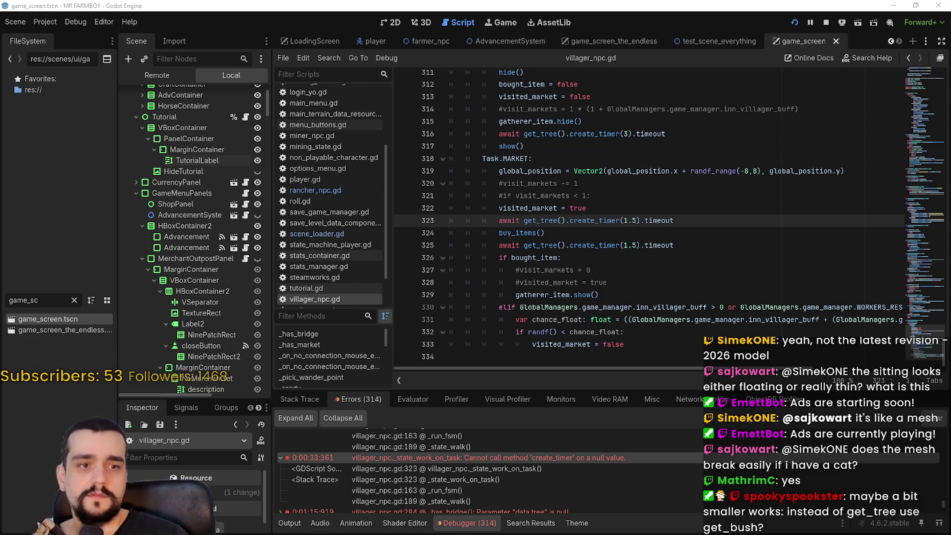
- In the forum thread, highlight Pause, initialize_life, tree and add_child in the solved answer
key(alt+Tab)
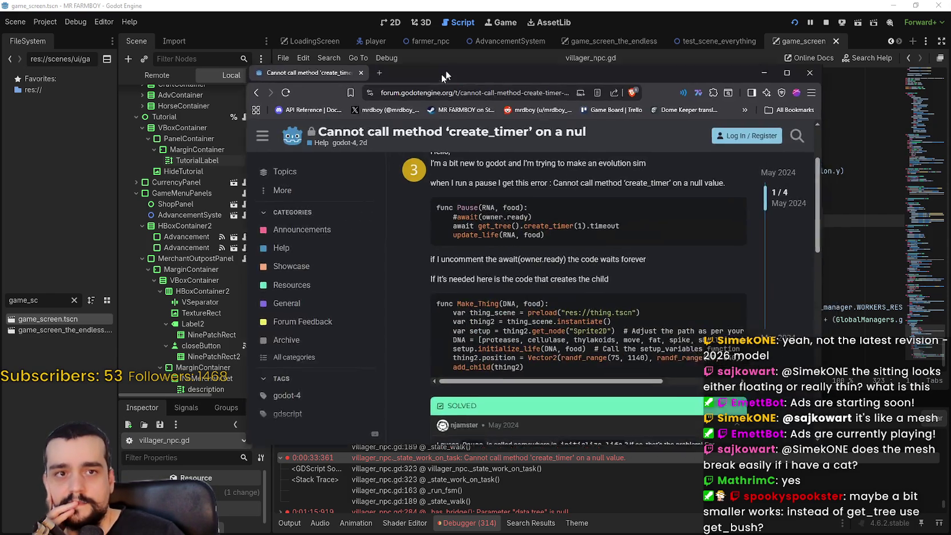
scroll(448, 244, down, 3)
scroll(447, 243, down, 2)
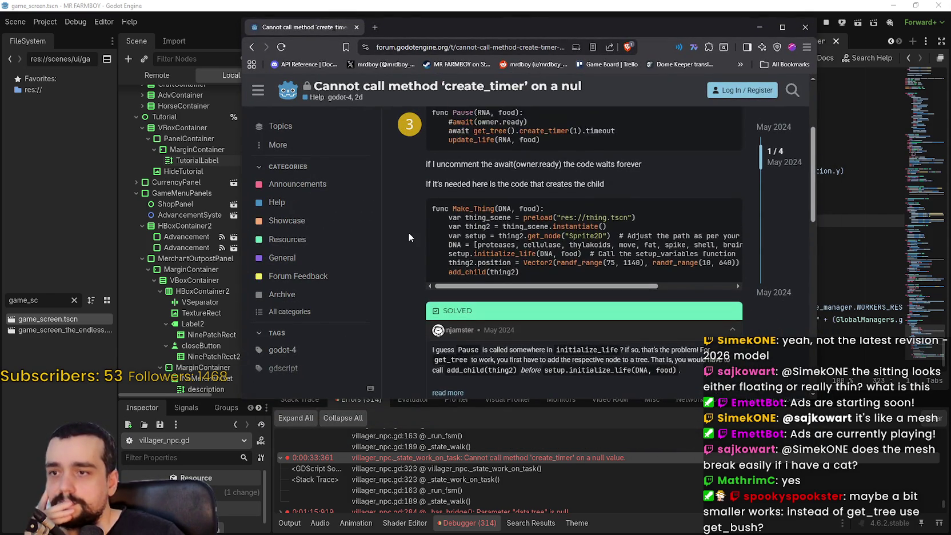
double_click(462, 256)
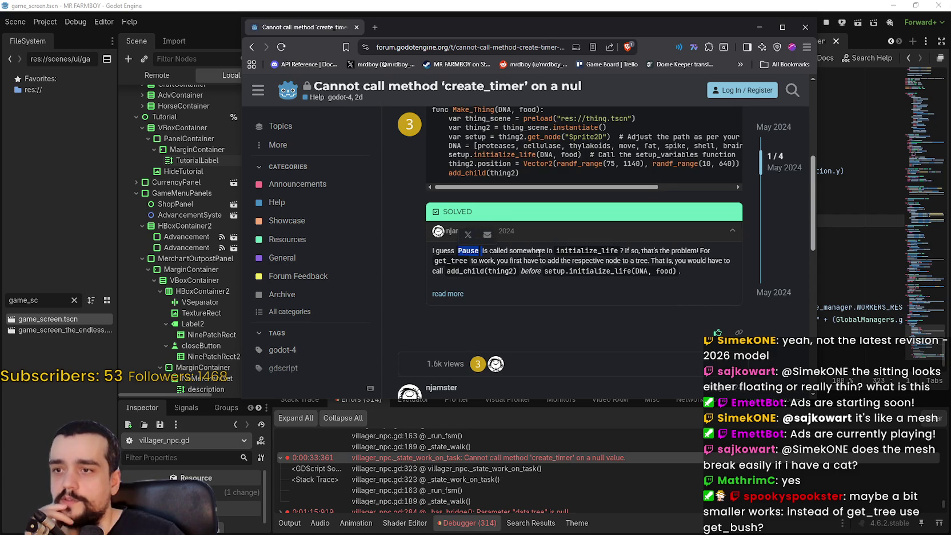
drag(514, 252, 572, 255)
double_click(585, 252)
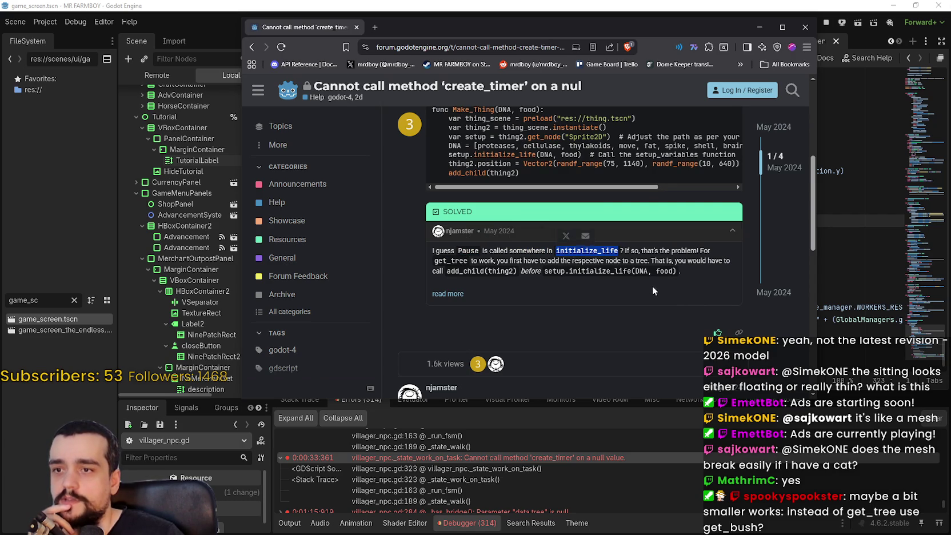
click(685, 322)
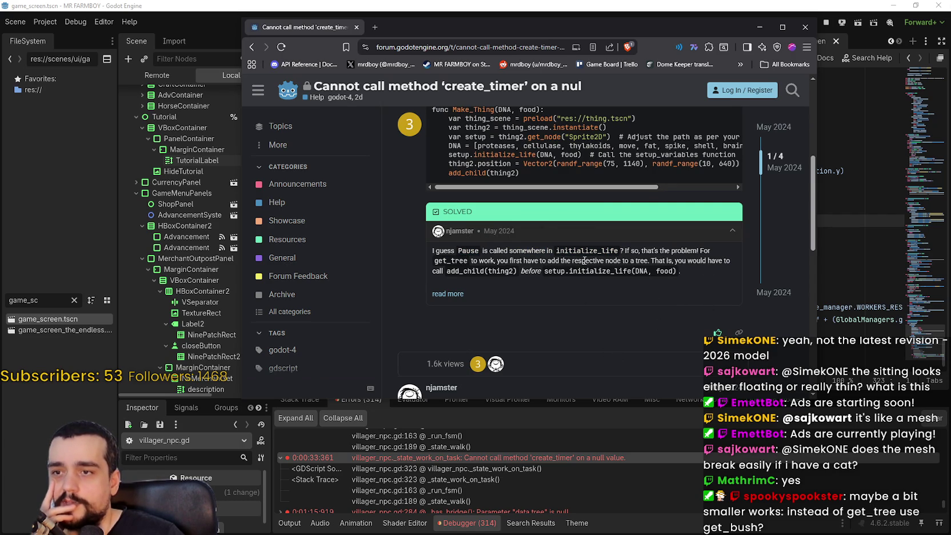
double_click(641, 260)
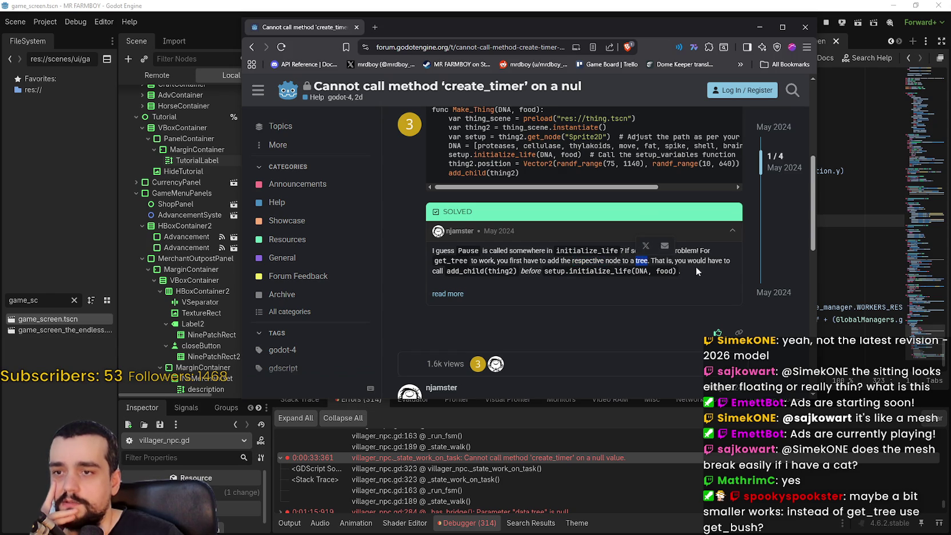
click(729, 294)
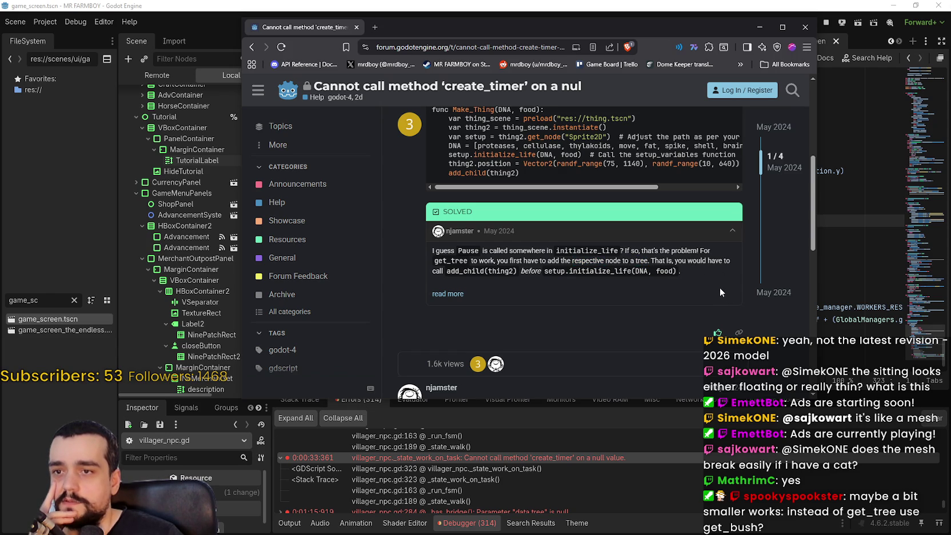
double_click(466, 270)
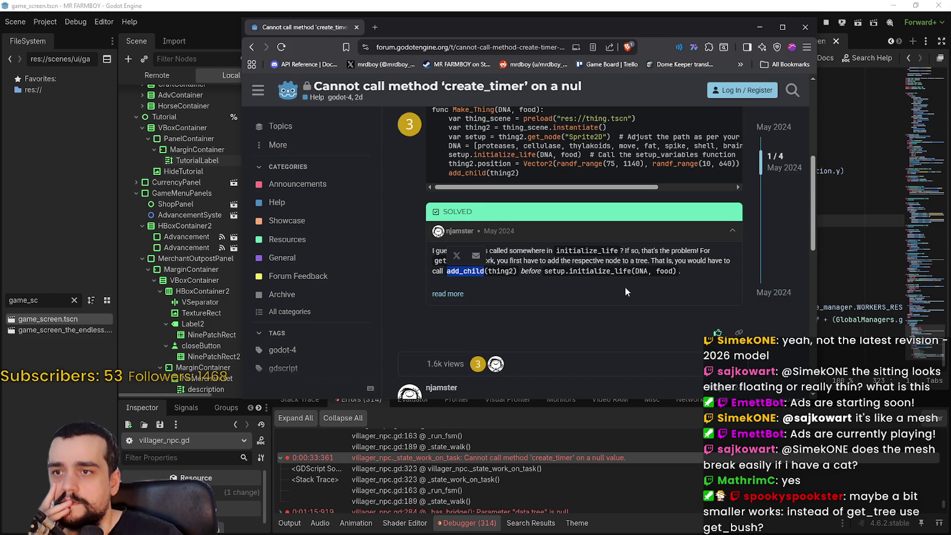
- Highlight initialize_life and the phrase about first adding the node to a tree
scroll(625, 290, up, 1)
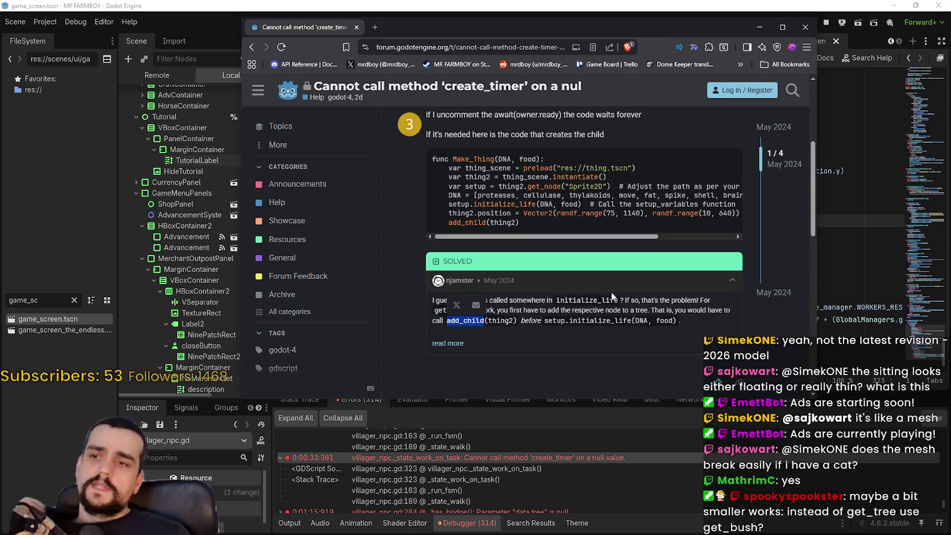
scroll(622, 289, down, 3)
scroll(622, 290, down, 2)
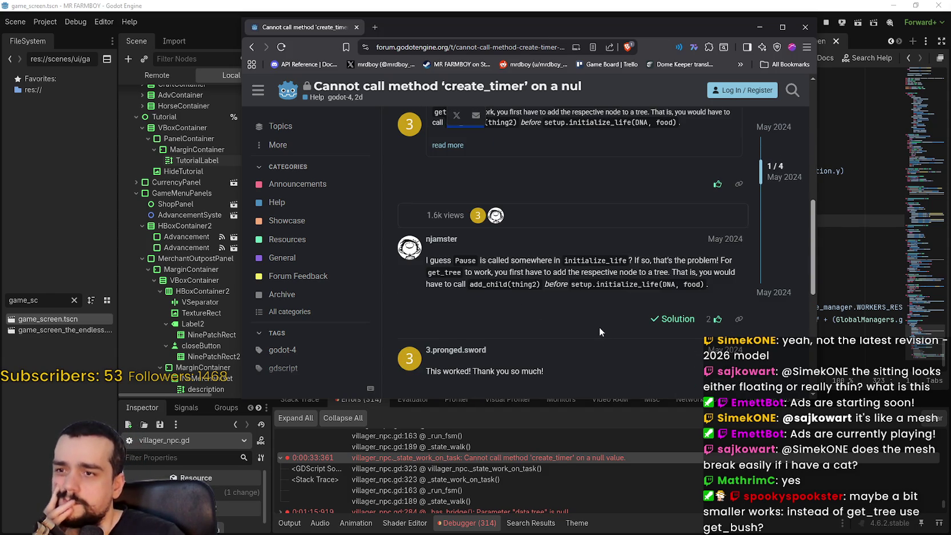
scroll(599, 329, down, 3)
scroll(587, 302, up, 3)
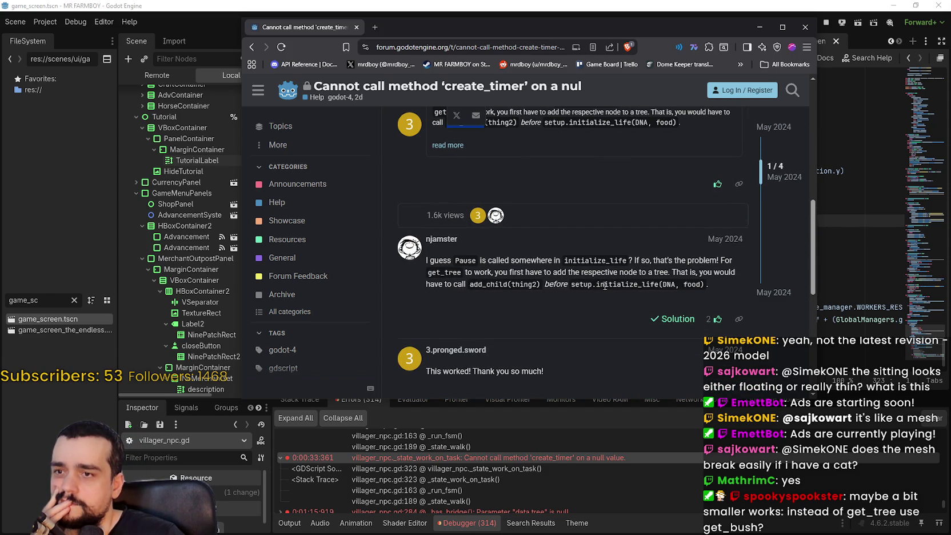
double_click(607, 260)
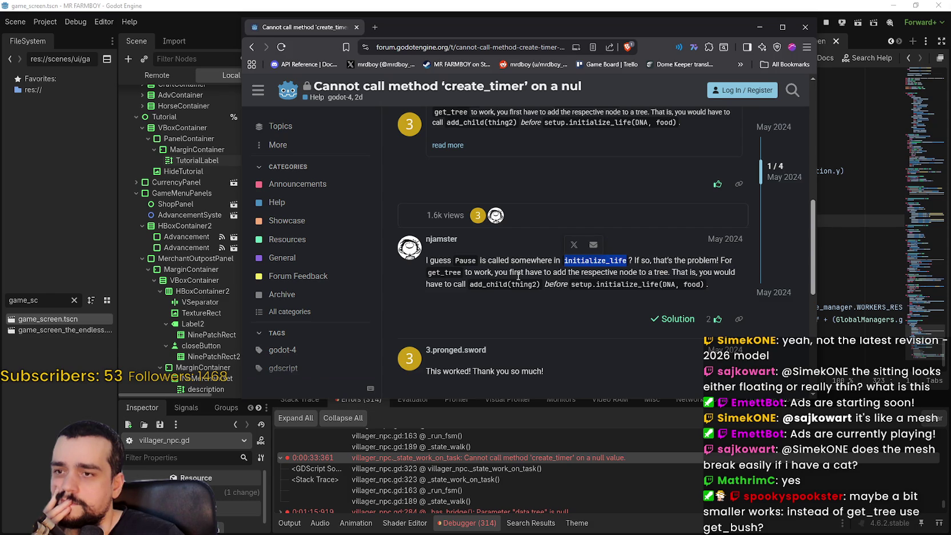
drag(509, 272, 564, 273)
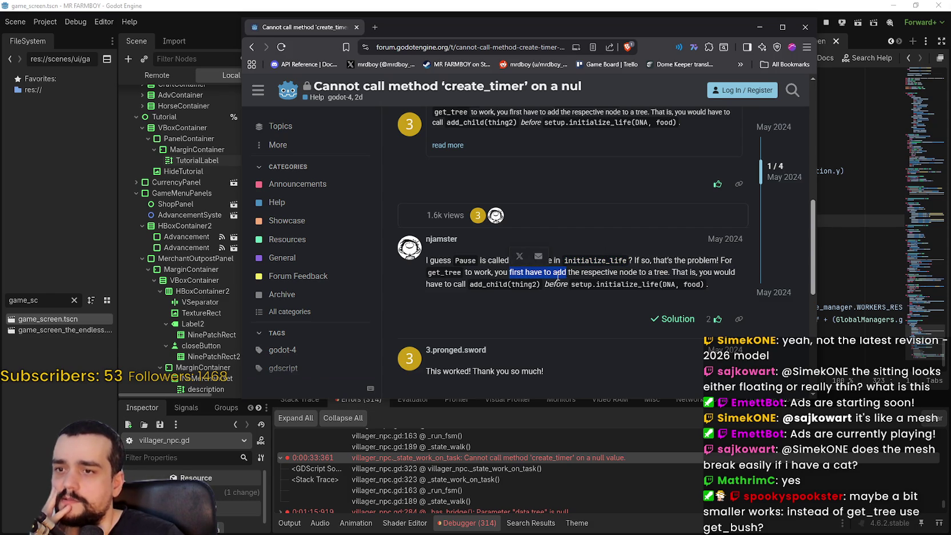
mouse_move(509, 272)
mouse_down()
mouse_move(709, 284)
mouse_move(585, 273)
mouse_up()
click(655, 277)
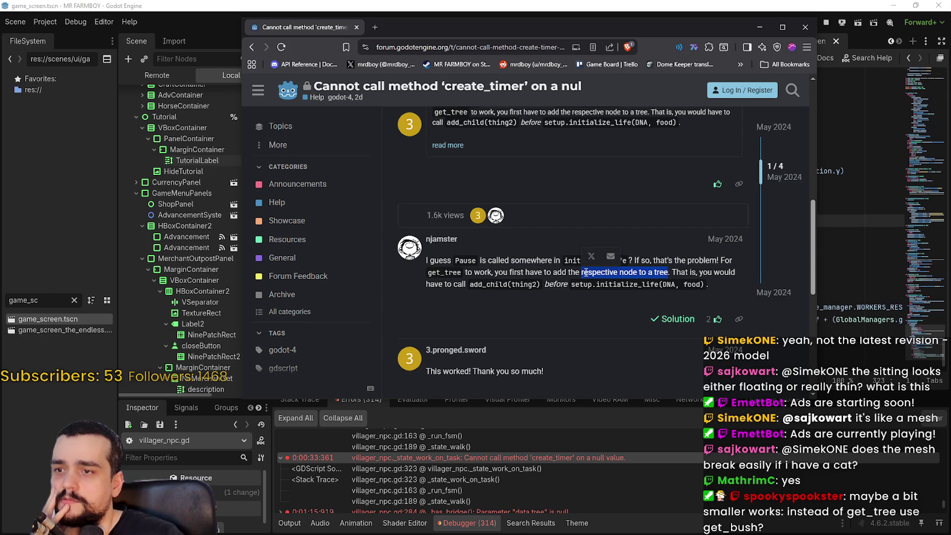
- Highlight the original post's thing_scene.instantiate() line, then go back to the Google results
scroll(585, 272, up, 5)
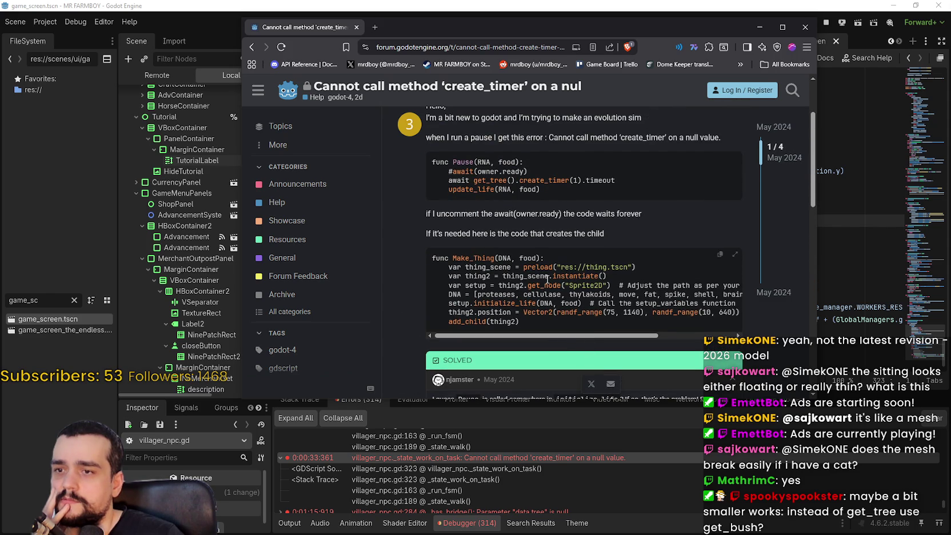
double_click(525, 276)
click(626, 282)
mouse_move(607, 277)
mouse_down()
mouse_move(434, 277)
mouse_move(500, 276)
mouse_move(451, 275)
mouse_up()
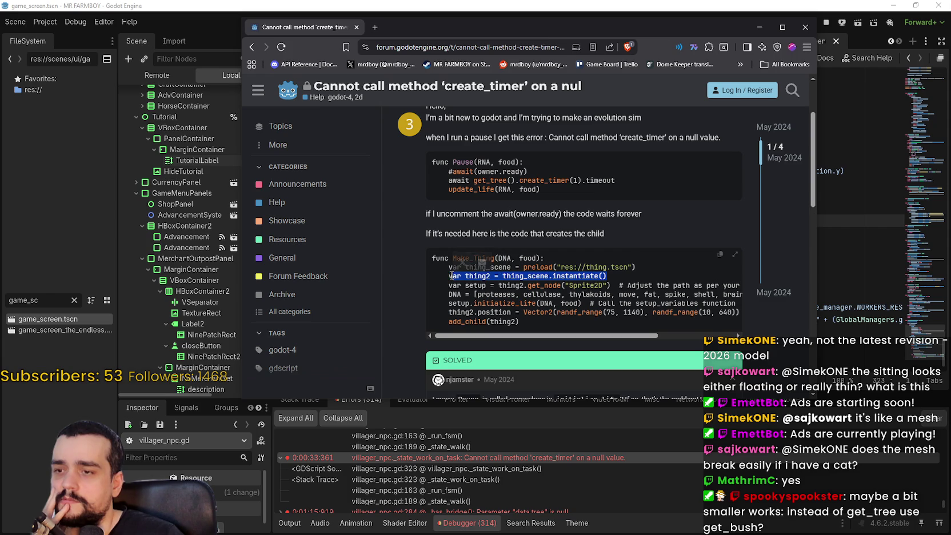
scroll(454, 276, up, 2)
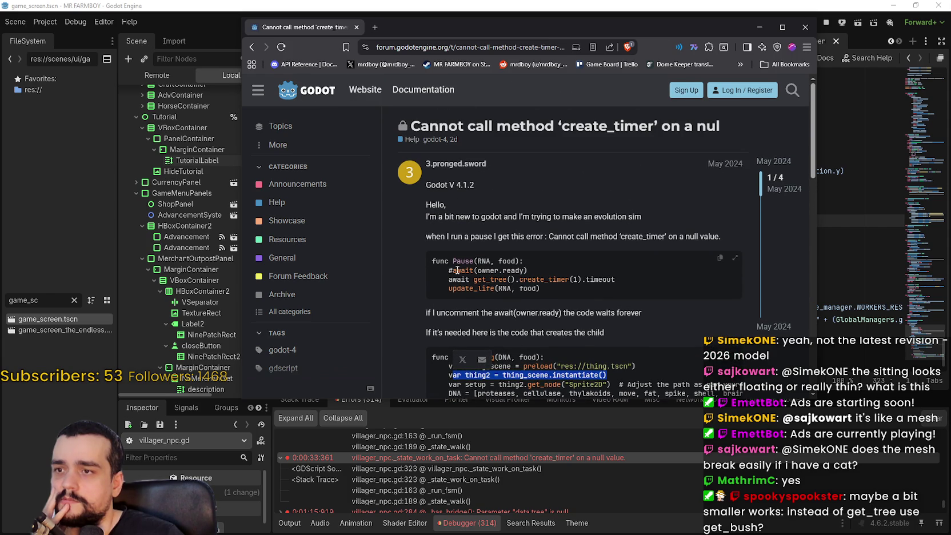
click(251, 48)
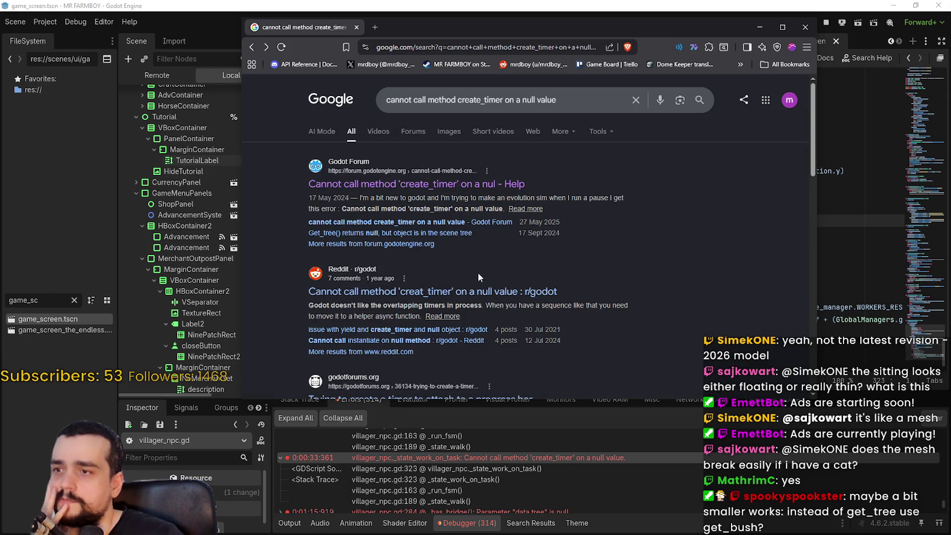
- Open the 'cannot call method create_timer on a null value' thread and scroll to its SOLVED box
click(385, 223)
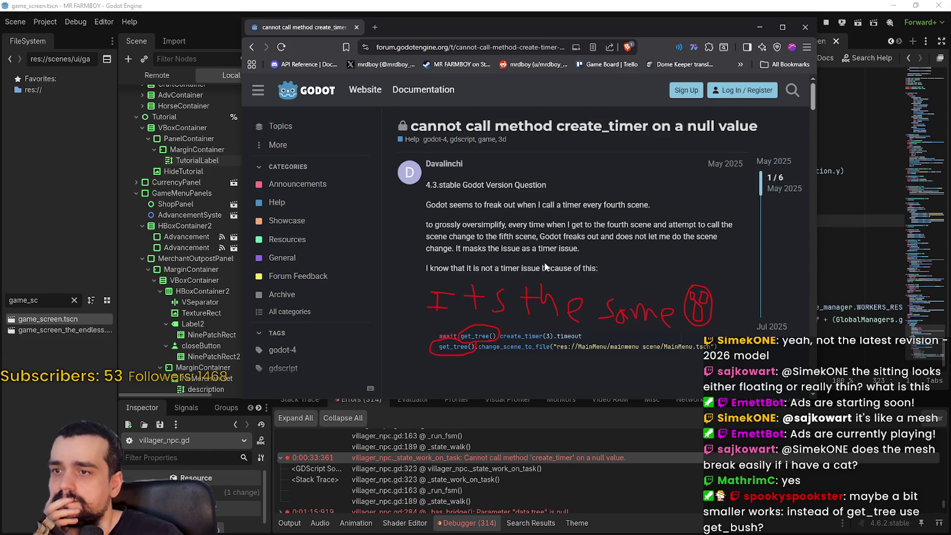
scroll(546, 267, down, 3)
scroll(546, 261, down, 10)
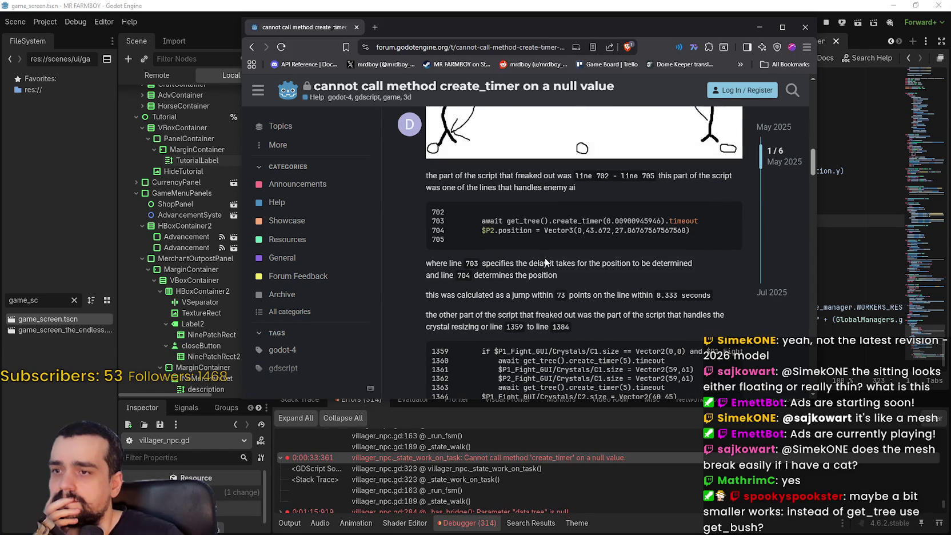
scroll(546, 262, down, 8)
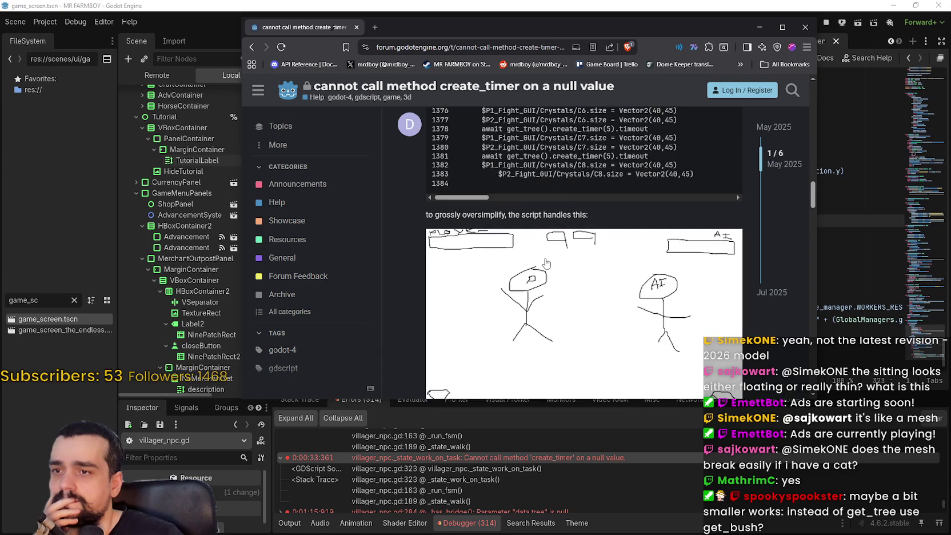
scroll(546, 262, down, 5)
scroll(545, 262, down, 5)
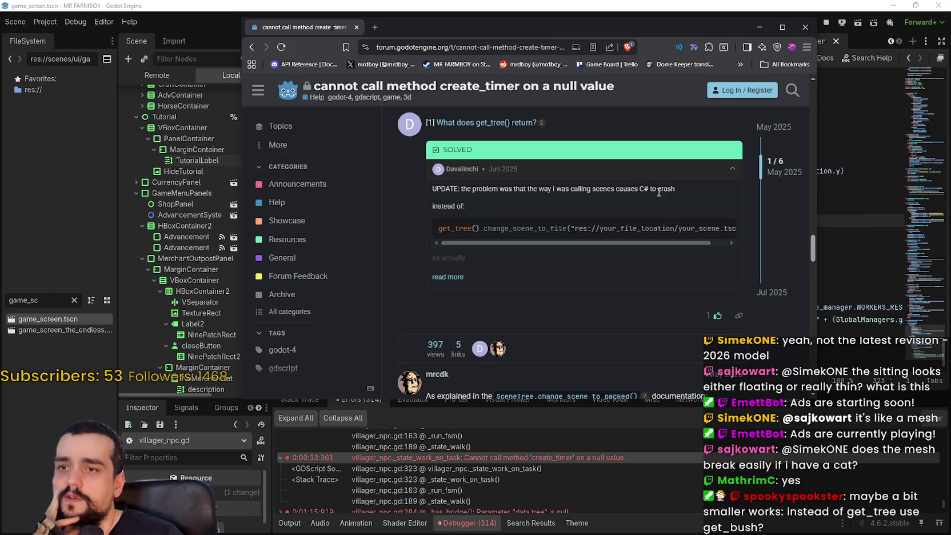
drag(500, 241, 540, 239)
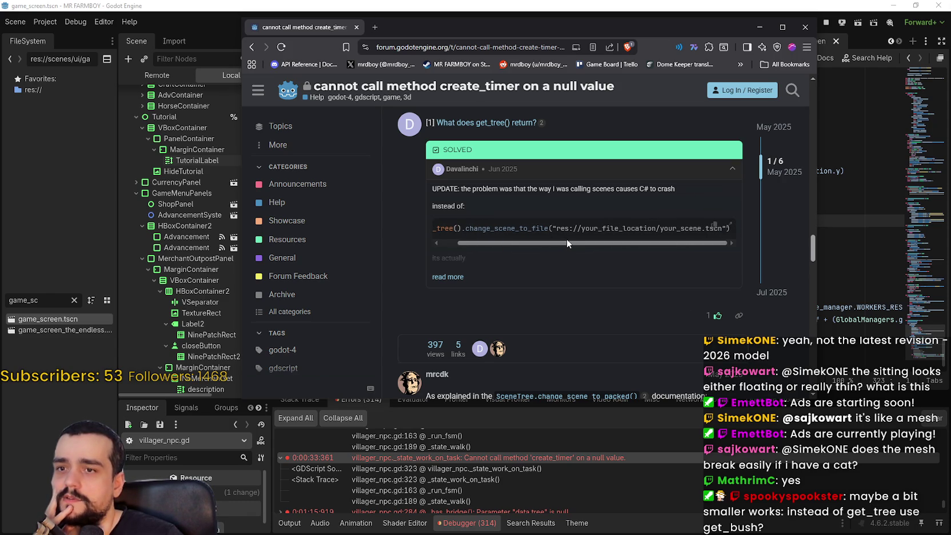
- Expand the full solution and scroll to the call_deferred change_scene_to_file explanation
click(457, 277)
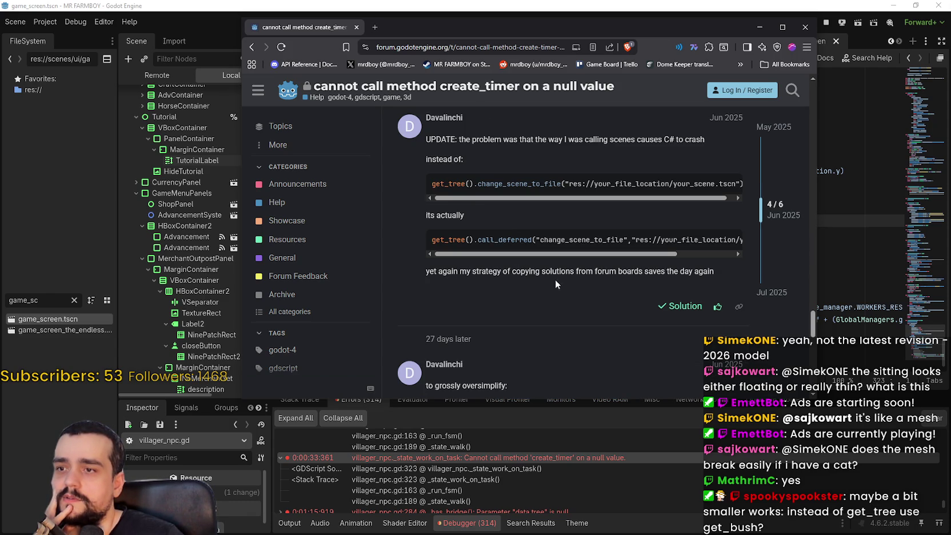
drag(498, 266, 485, 265)
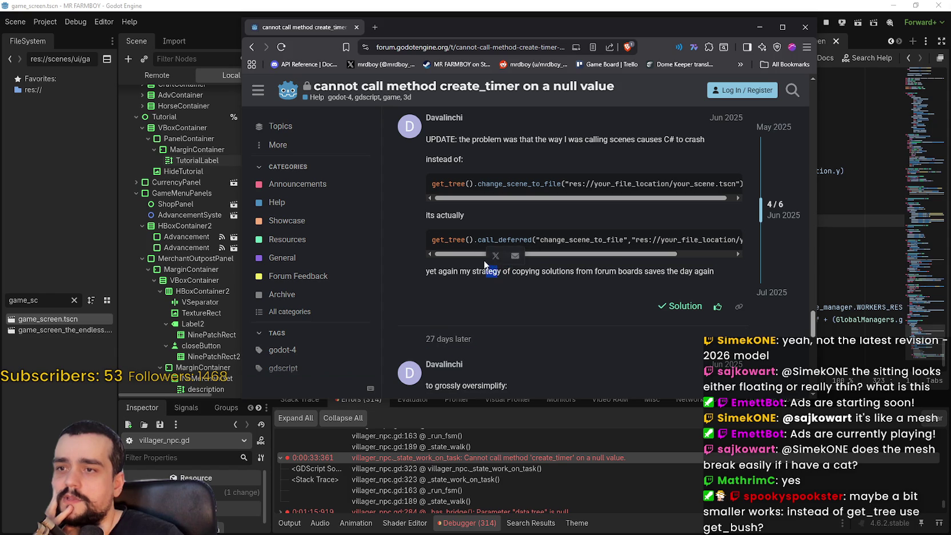
drag(610, 255, 689, 257)
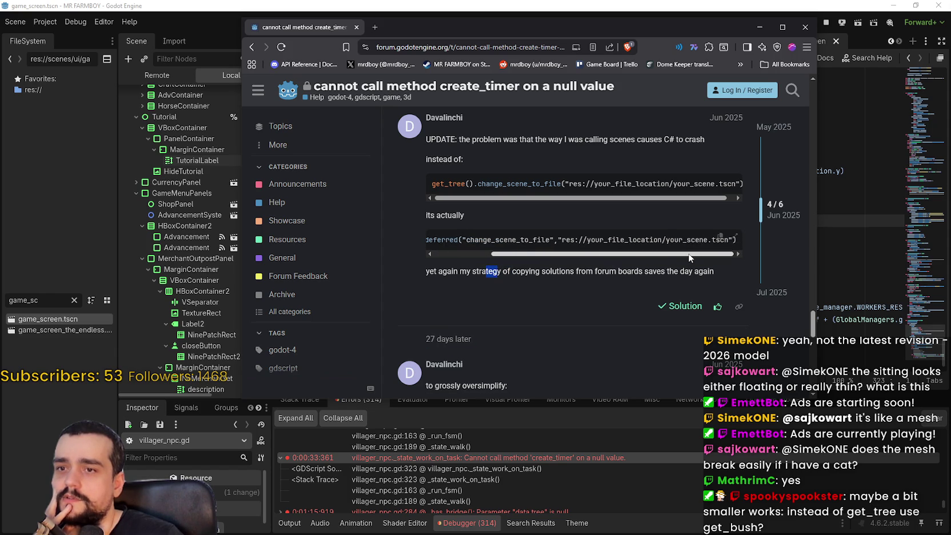
click(455, 272)
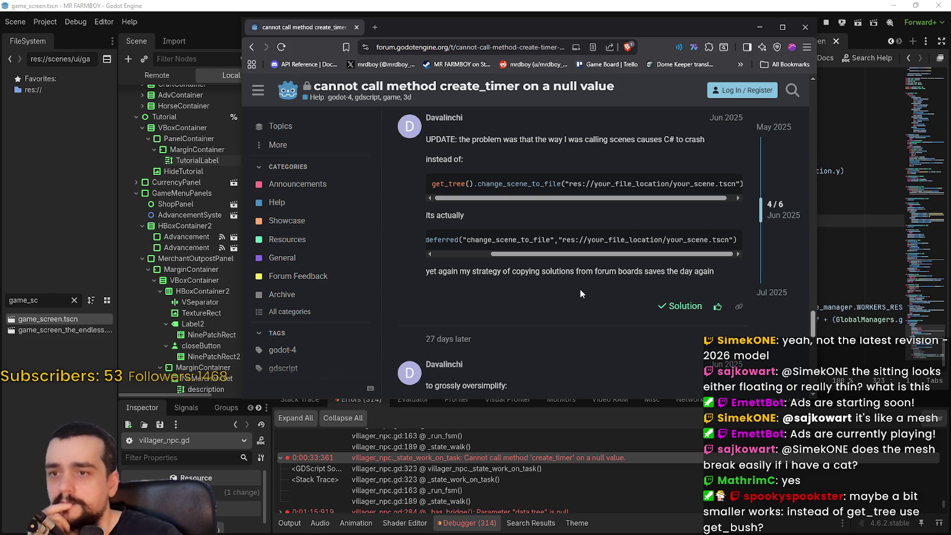
drag(599, 255, 543, 256)
scroll(516, 280, down, 3)
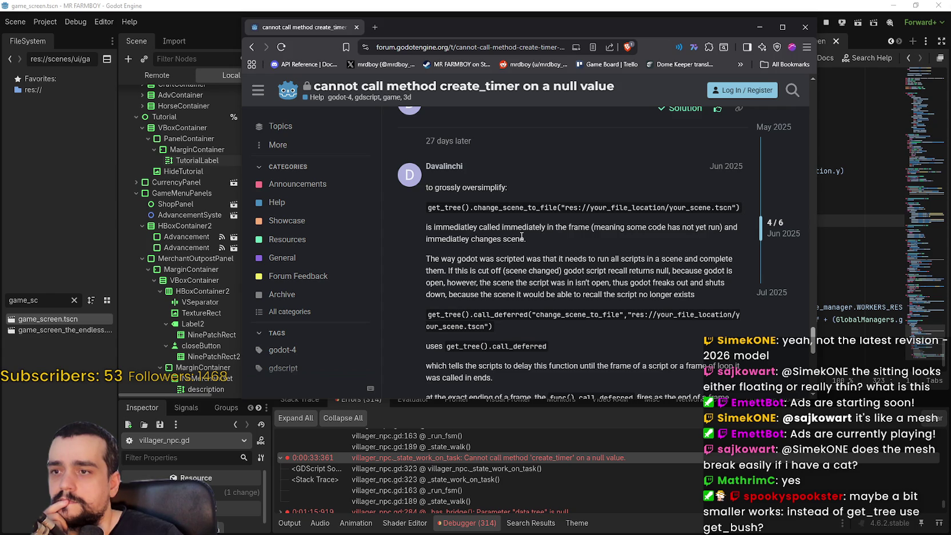
- Read the forum explanation, highlighting the lines on immediate scene changes, the script no longer existing, and get_tree()
drag(523, 239, 425, 240)
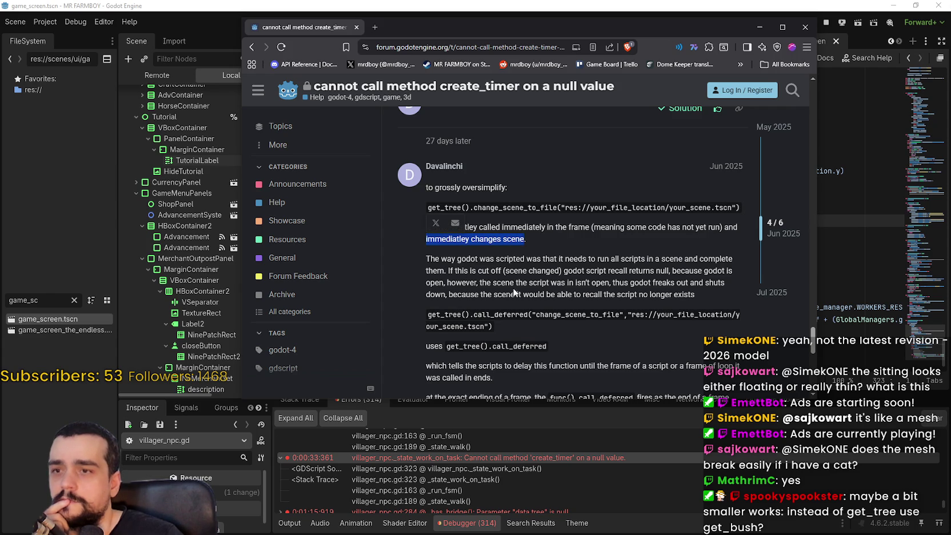
click(601, 329)
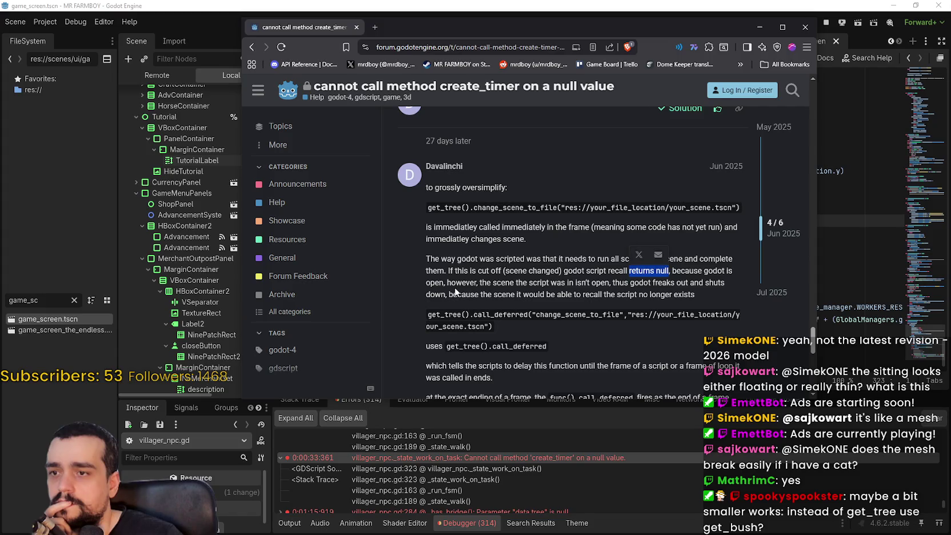
drag(493, 281, 726, 288)
click(467, 295)
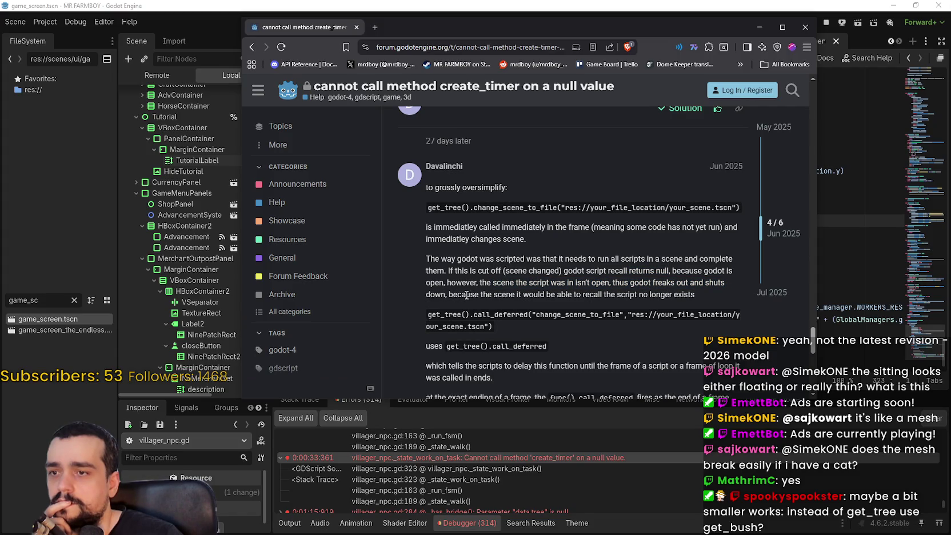
drag(473, 294, 479, 294)
mouse_move(687, 293)
mouse_down()
mouse_move(457, 283)
mouse_move(426, 294)
mouse_up()
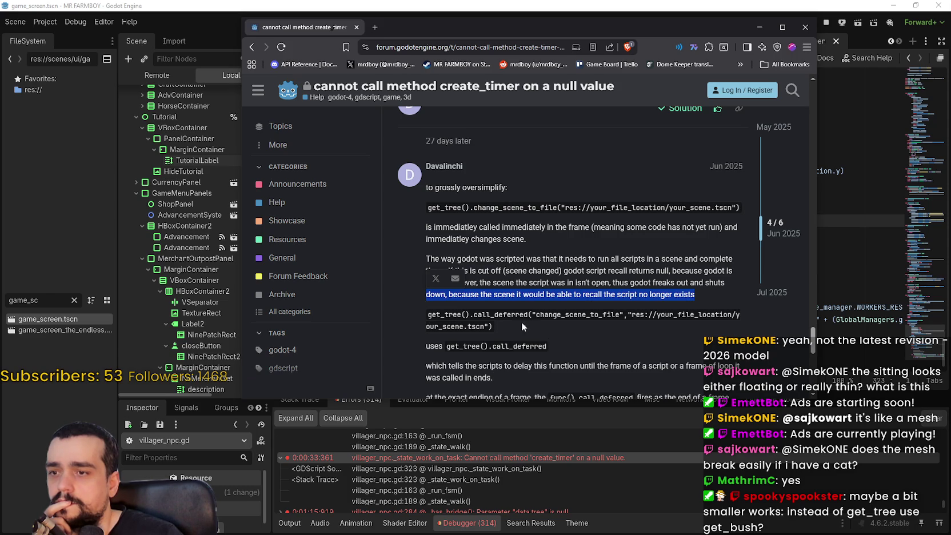
scroll(522, 322, down, 1)
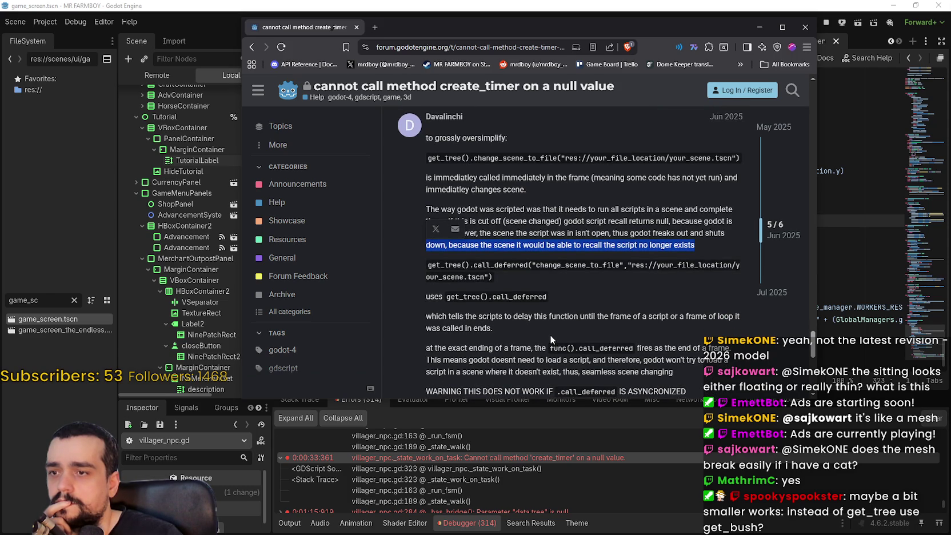
drag(447, 297, 489, 297)
click(465, 317)
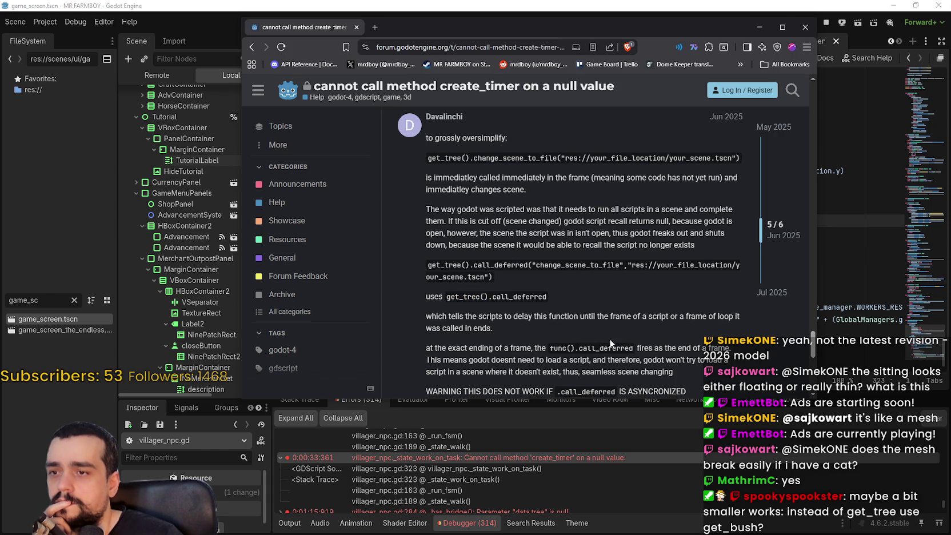
- Copy the get_tree().call_deferred code line from the UPDATE solution post and return to Godot
scroll(610, 343, down, 1)
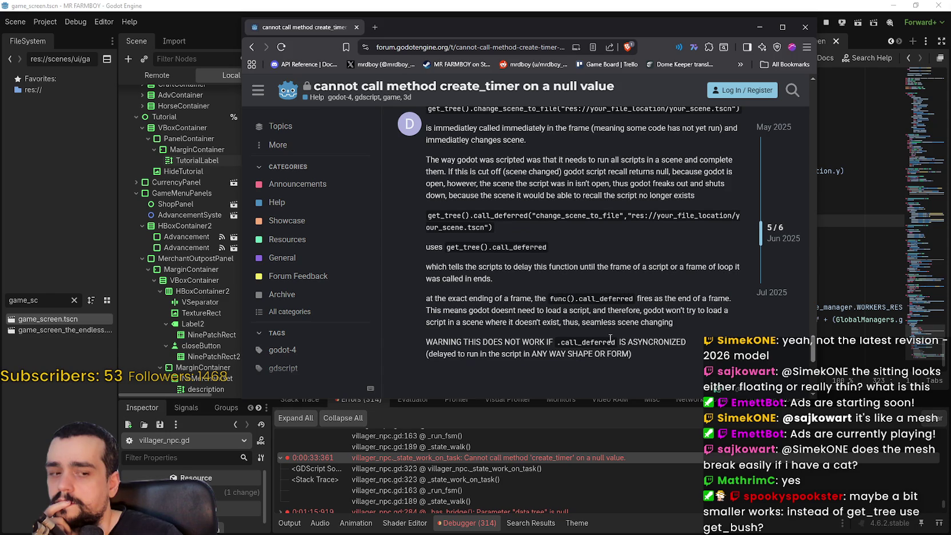
scroll(609, 338, down, 1)
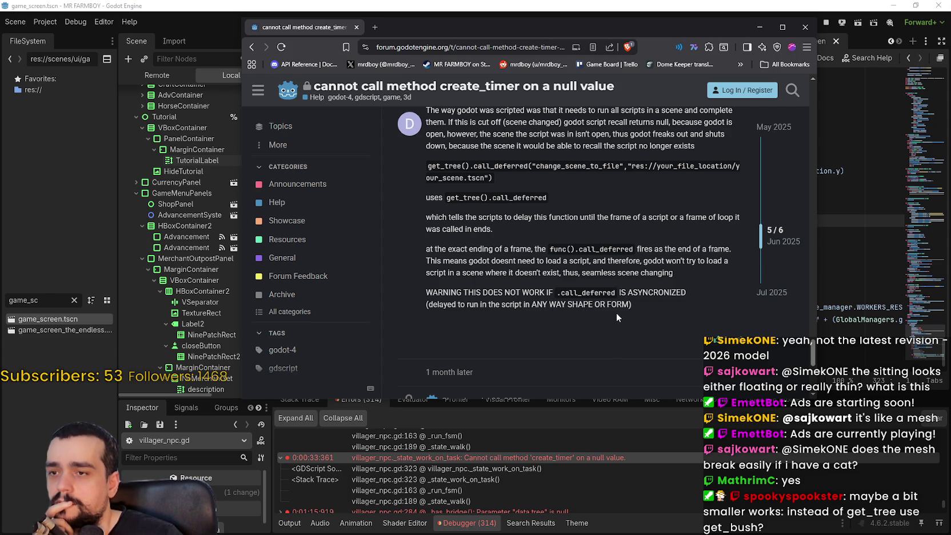
scroll(627, 298, down, 1)
scroll(623, 295, down, 2)
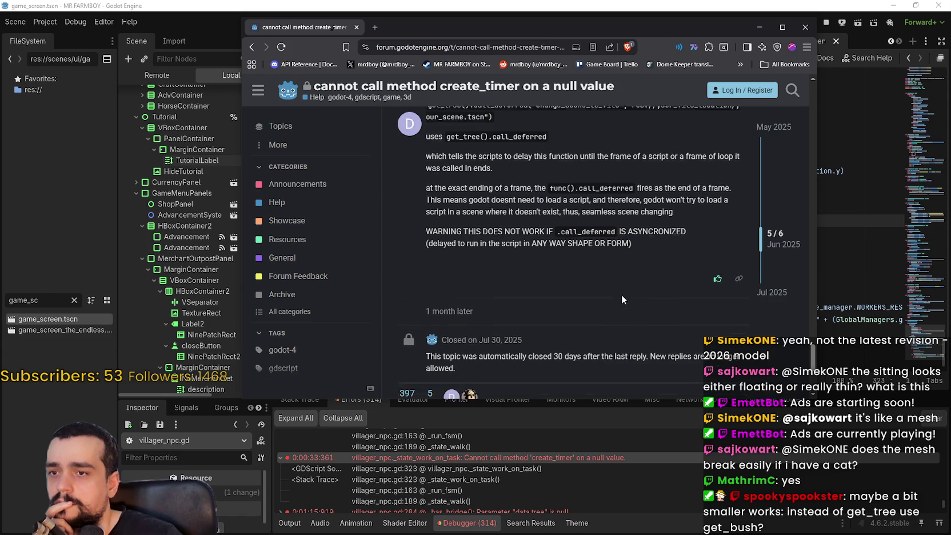
scroll(620, 294, up, 4)
scroll(619, 292, up, 7)
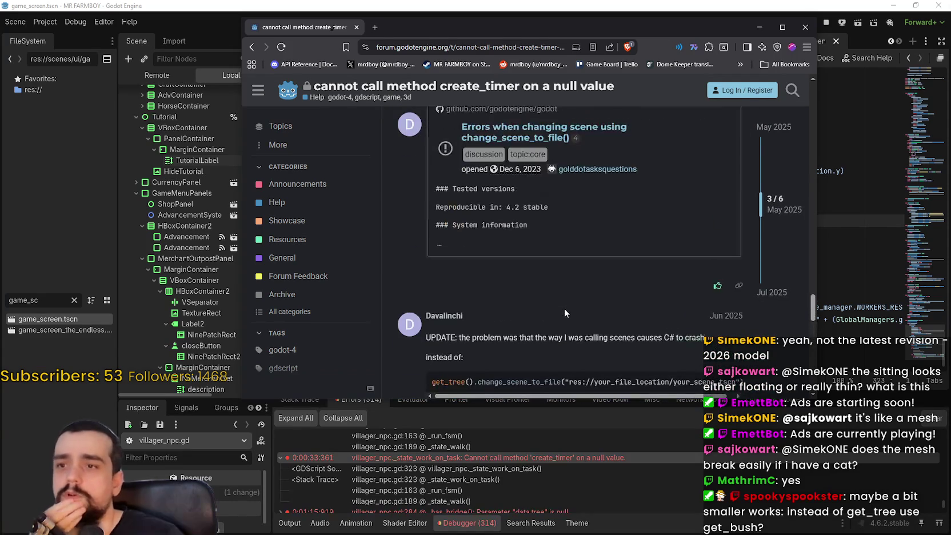
scroll(565, 309, down, 3)
scroll(553, 293, up, 2)
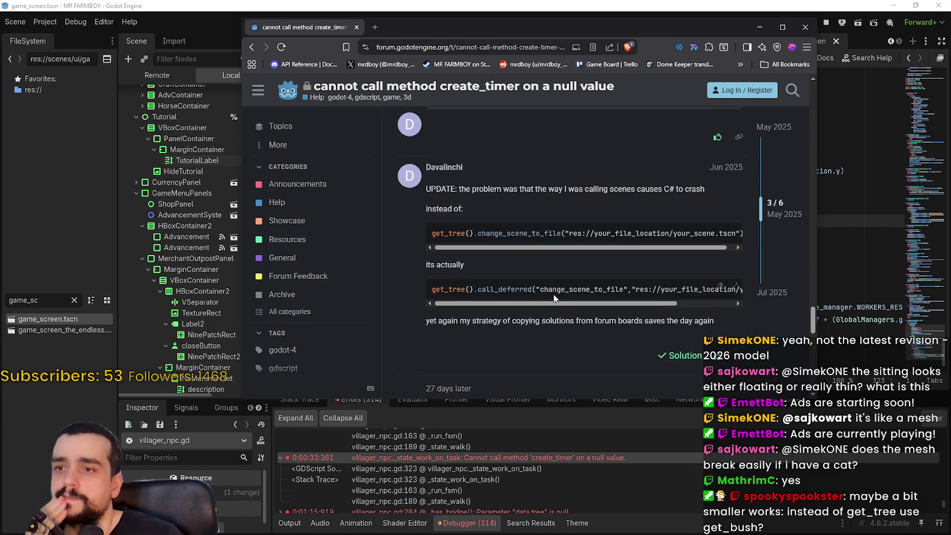
drag(443, 285, 747, 292)
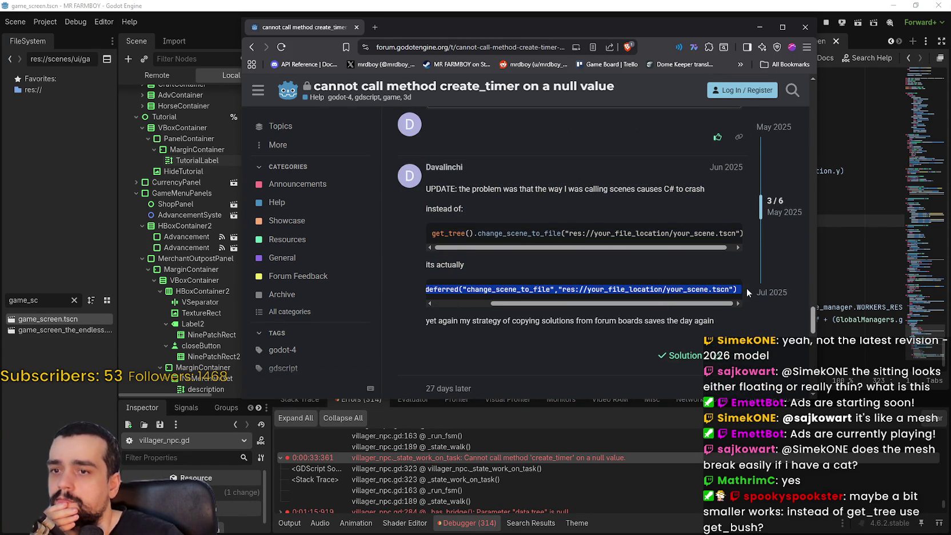
right_click(673, 284)
click(688, 302)
scroll(663, 310, left, 5)
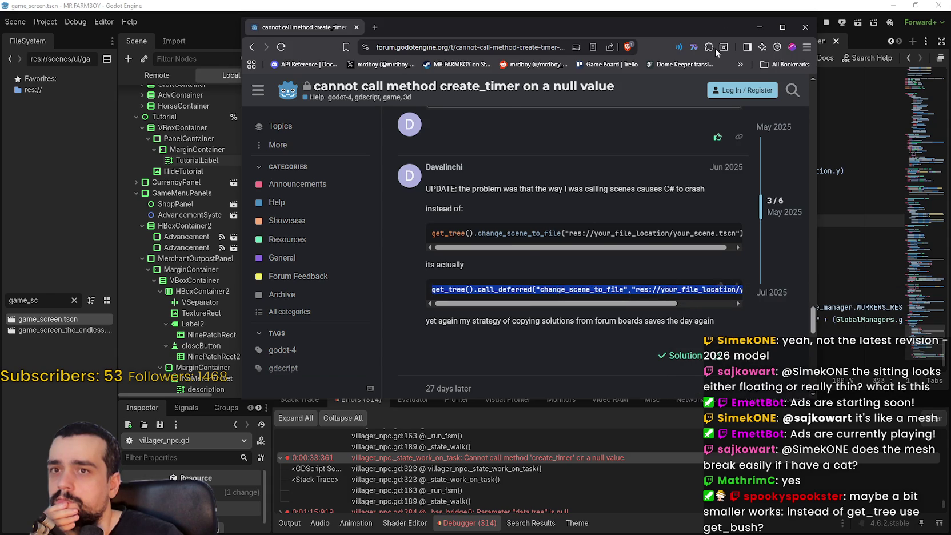
key(alt+Tab)
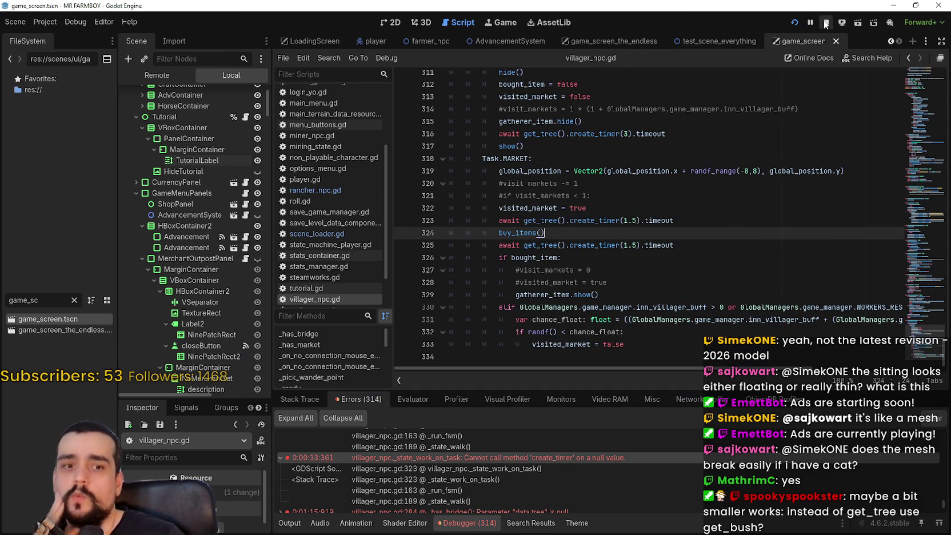
- Stop the running game and open scene_loader.gd via SceneLoader.tscn, filtering FileSystem for 'scene'
click(825, 23)
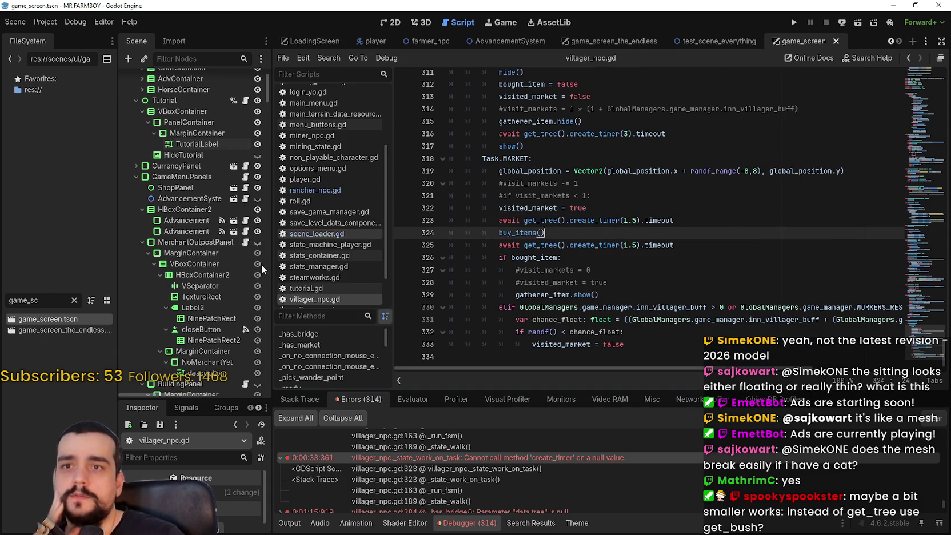
click(74, 300)
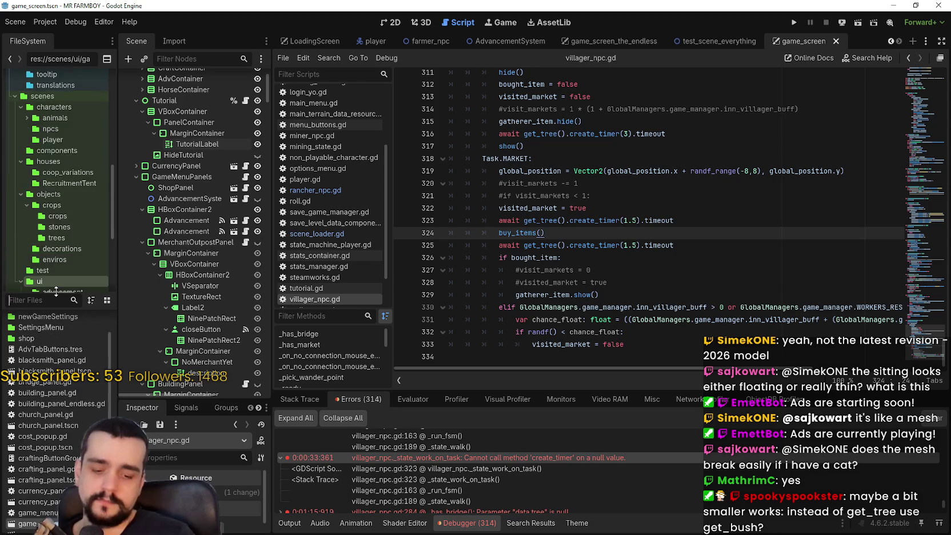
text(scene)
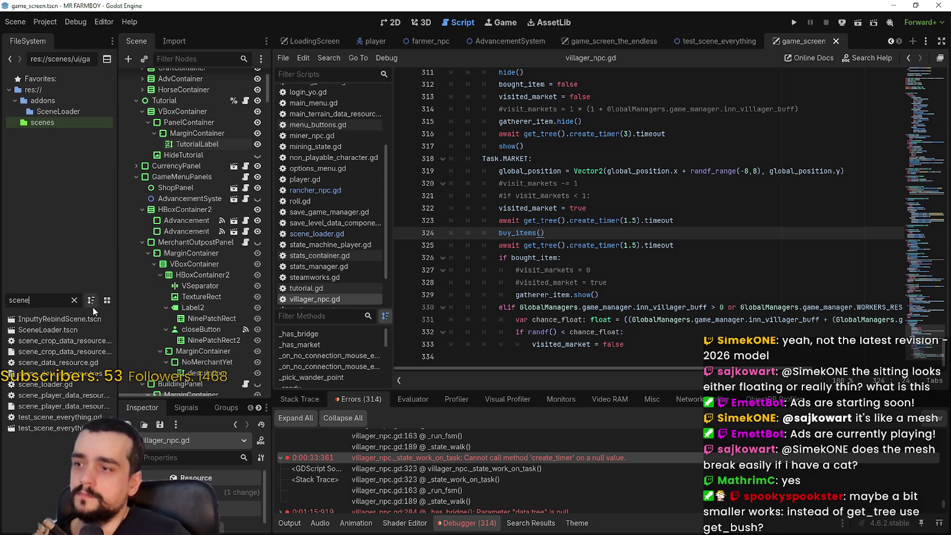
double_click(78, 328)
click(262, 79)
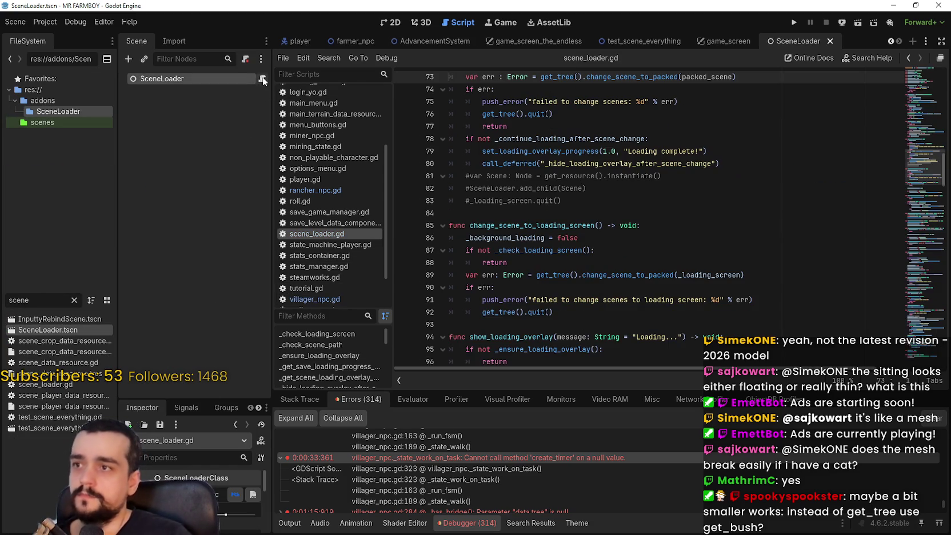
- Insert a blank line after line 72's packed-scene null check in change_scene_to_resource
scroll(695, 217, up, 2)
click(698, 198)
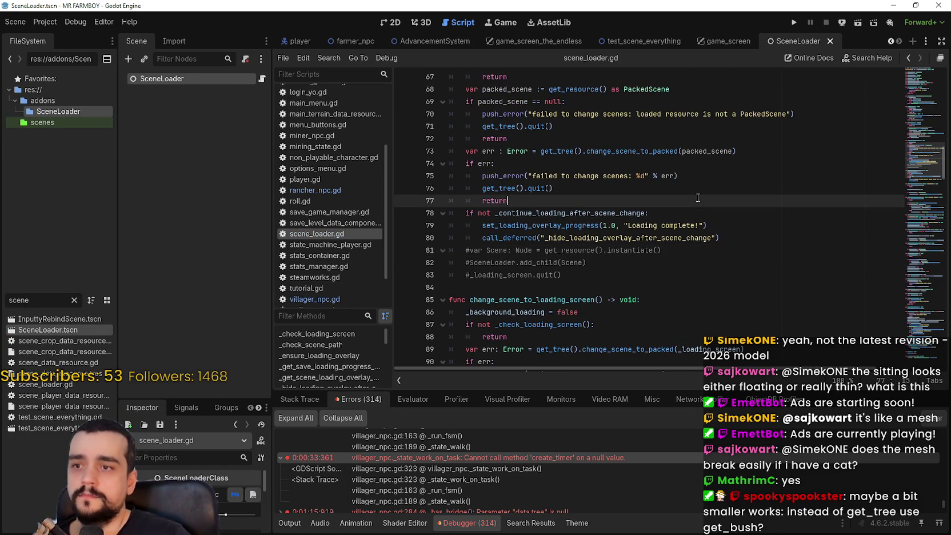
scroll(661, 332, down, 1)
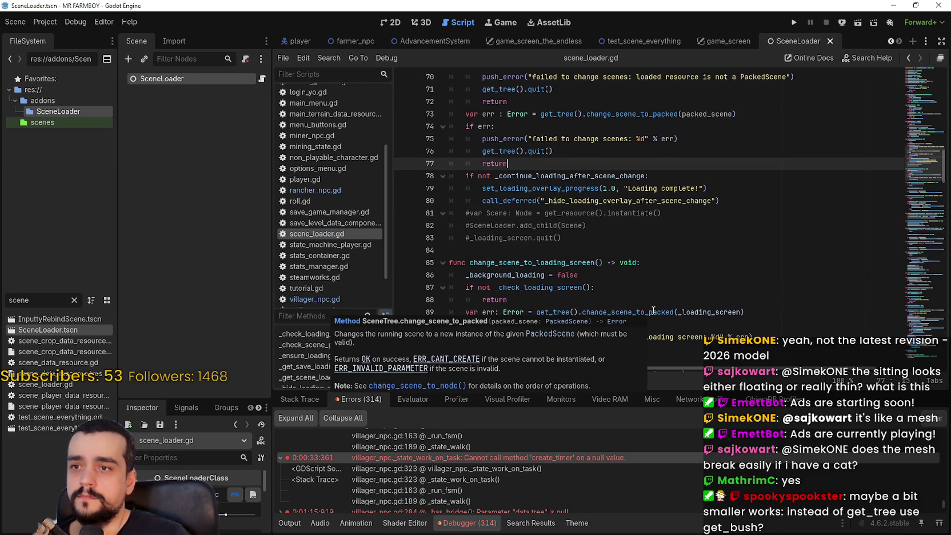
double_click(508, 201)
scroll(563, 273, up, 3)
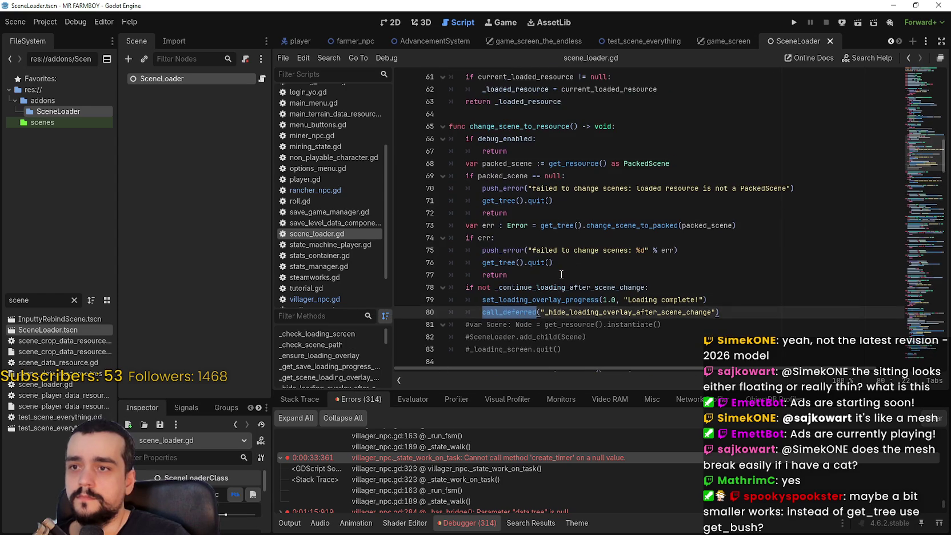
scroll(563, 274, up, 5)
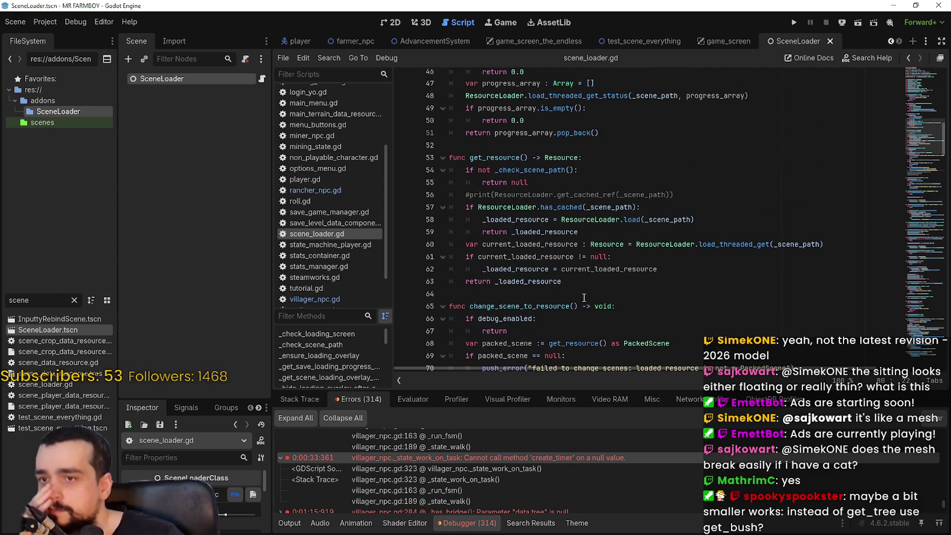
scroll(586, 296, down, 3)
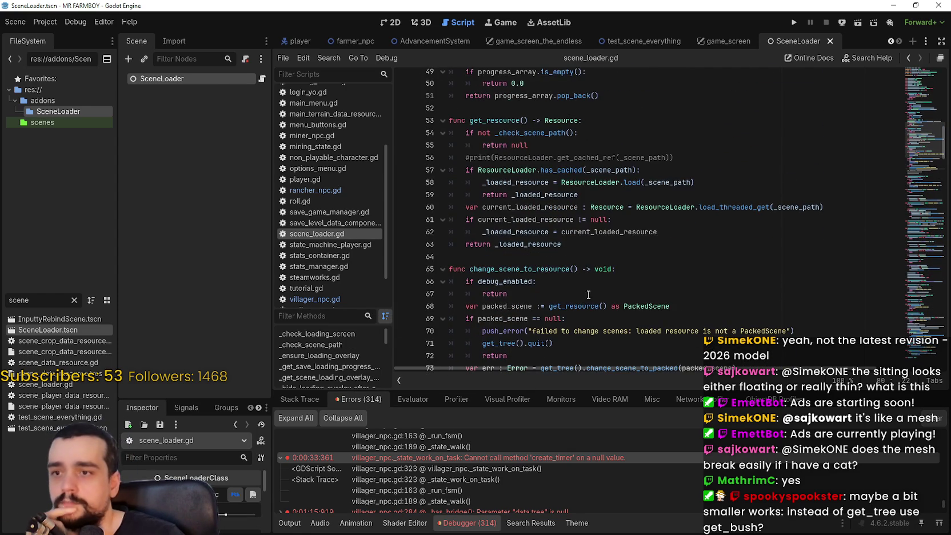
click(560, 292)
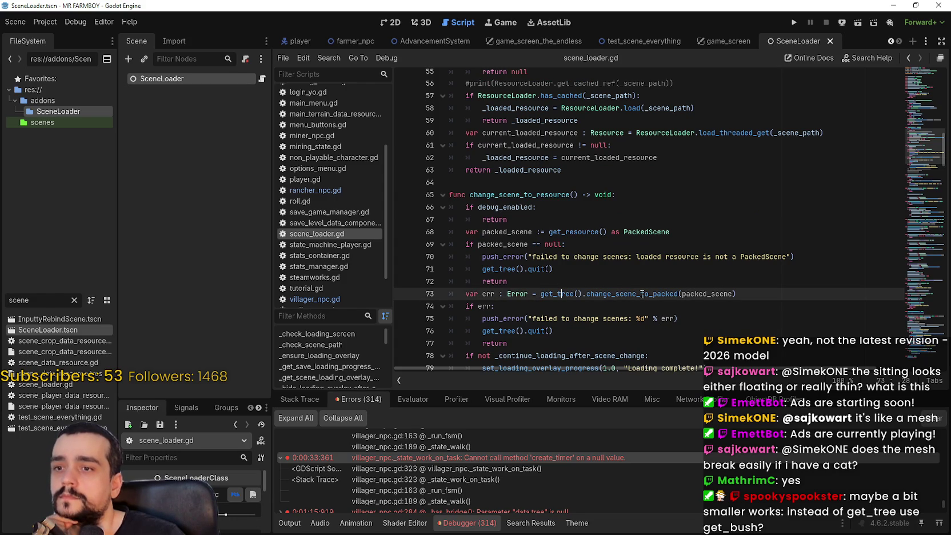
mouse_move(642, 293)
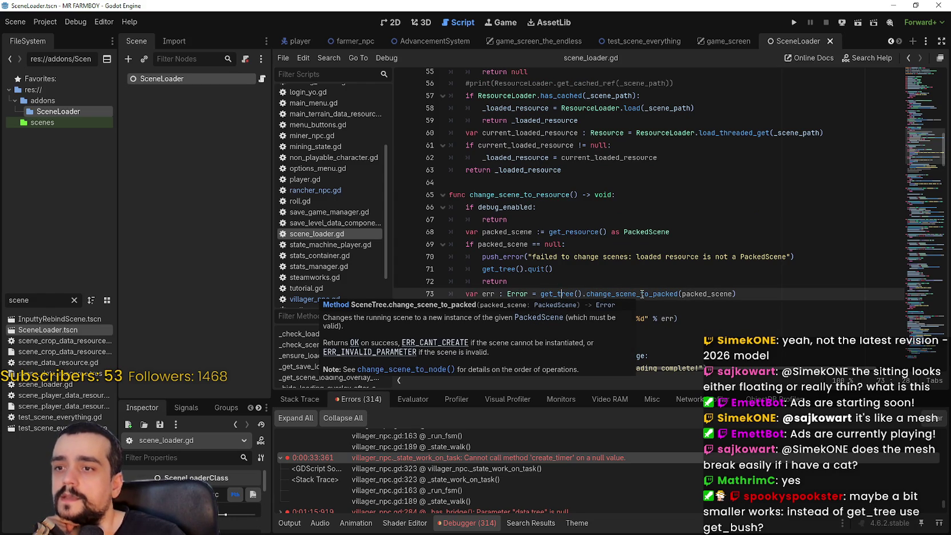
key(Up)
key(Return)
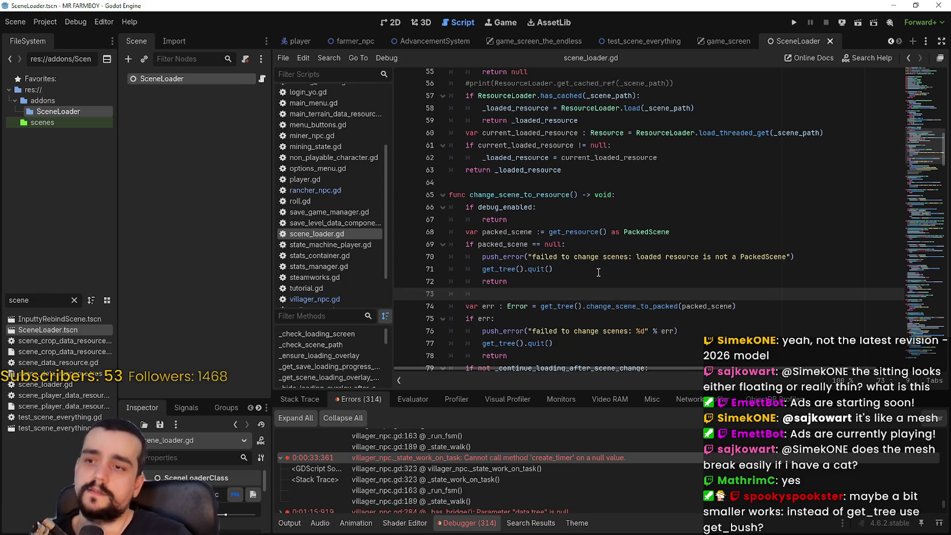
- Paste the copied call_deferred line onto the new line 73
key(ctrl+v)
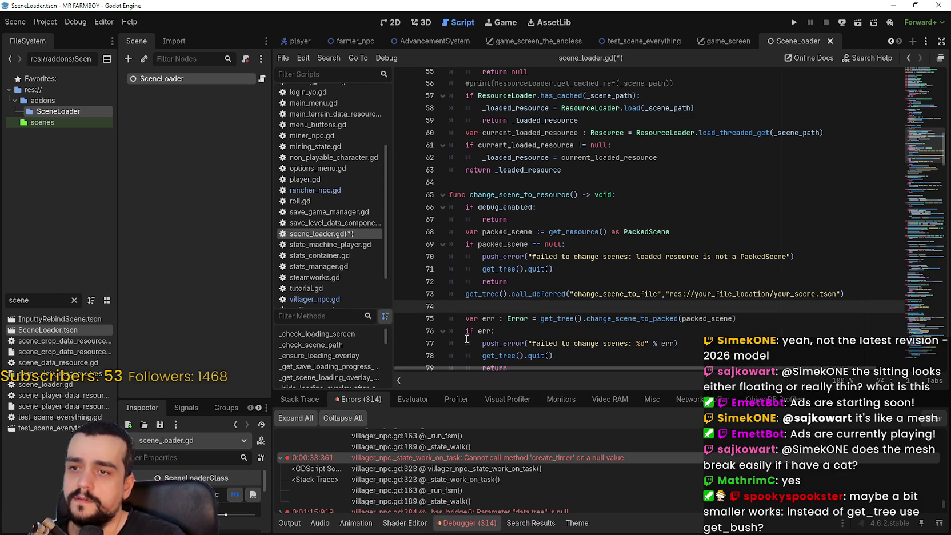
scroll(554, 344, down, 1)
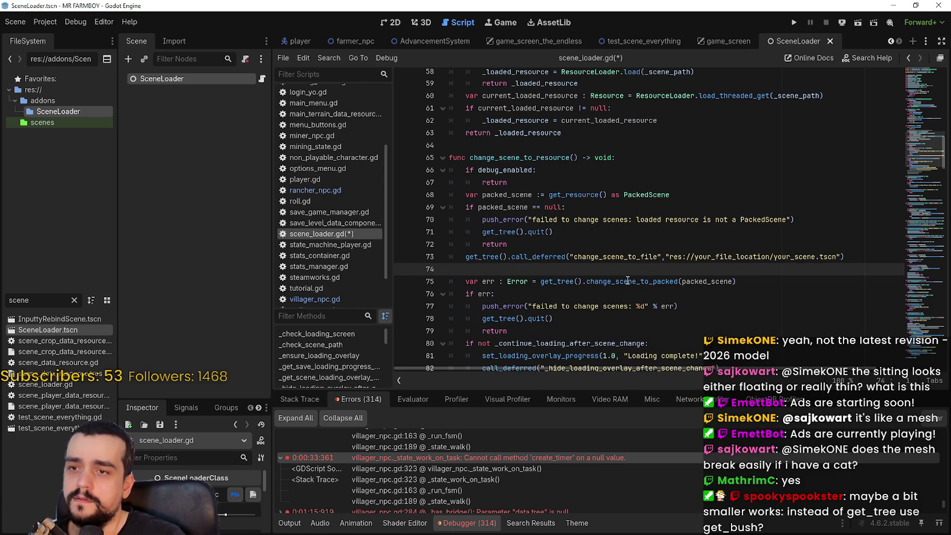
mouse_move(626, 280)
key(Up)
key(Home)
key(ctrl+shift+Right)
key(ctrl+shift+Right)
key(ctrl+shift+Right)
key(ctrl+shift+Right)
key(ctrl+shift+Right)
key(ctrl+shift+Right)
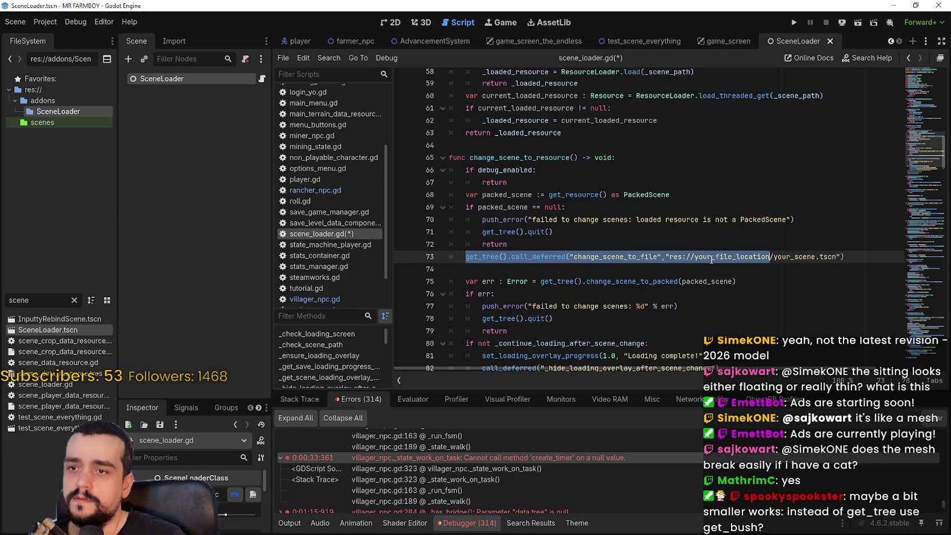
key(ctrl+shift+Right)
key(ctrl+shift+Right)
key(ctrl+shift+Right)
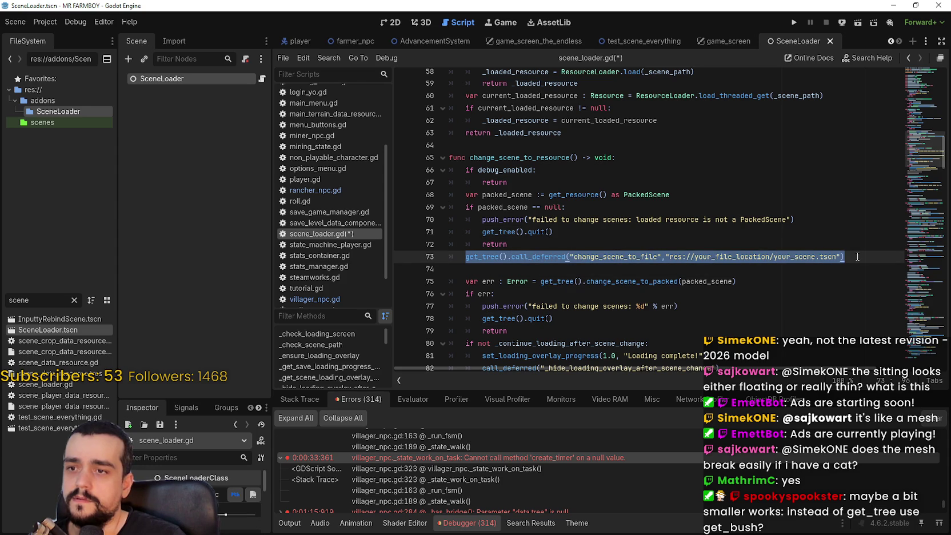
drag(496, 268, 822, 279)
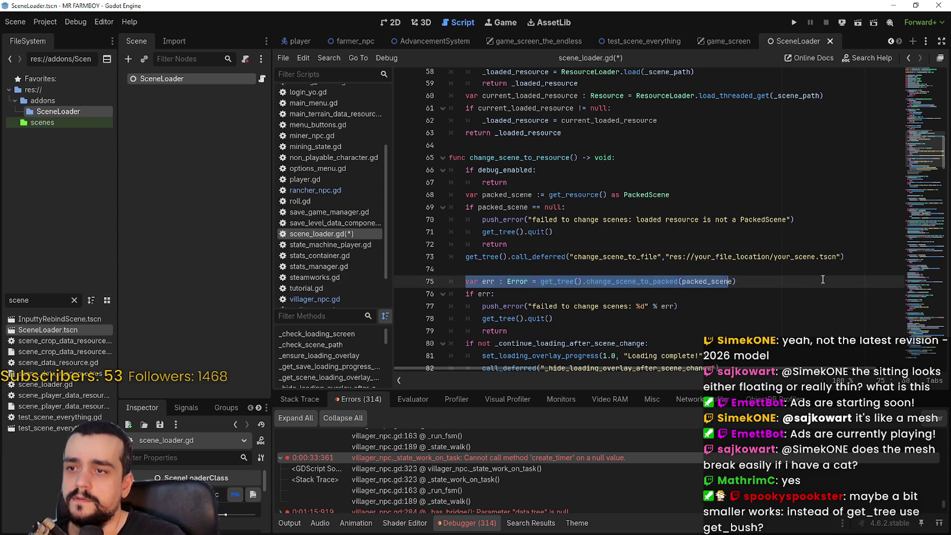
click(503, 266)
- Duplicate the change_scene_to_packed err line and comment out the copy on line 74
key(ctrl+v)
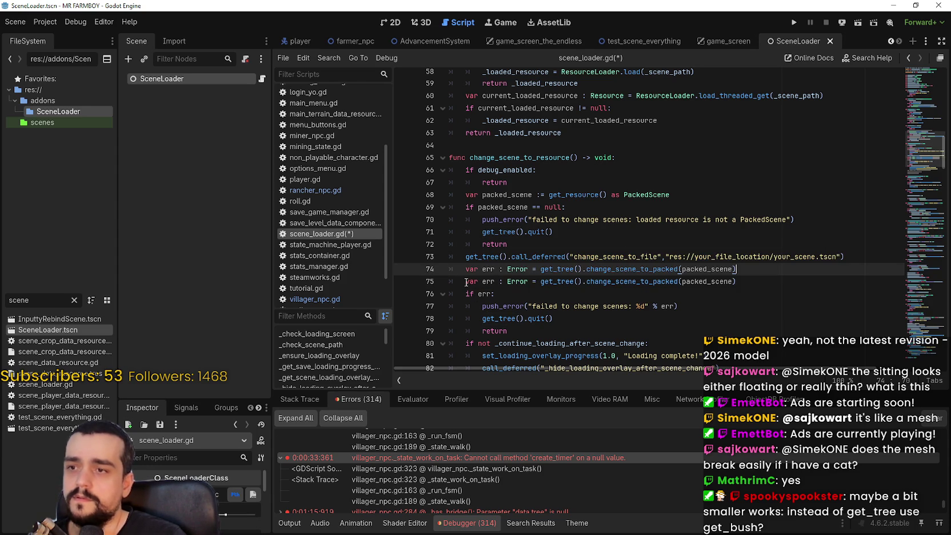
key(Down)
key(ctrl+k)
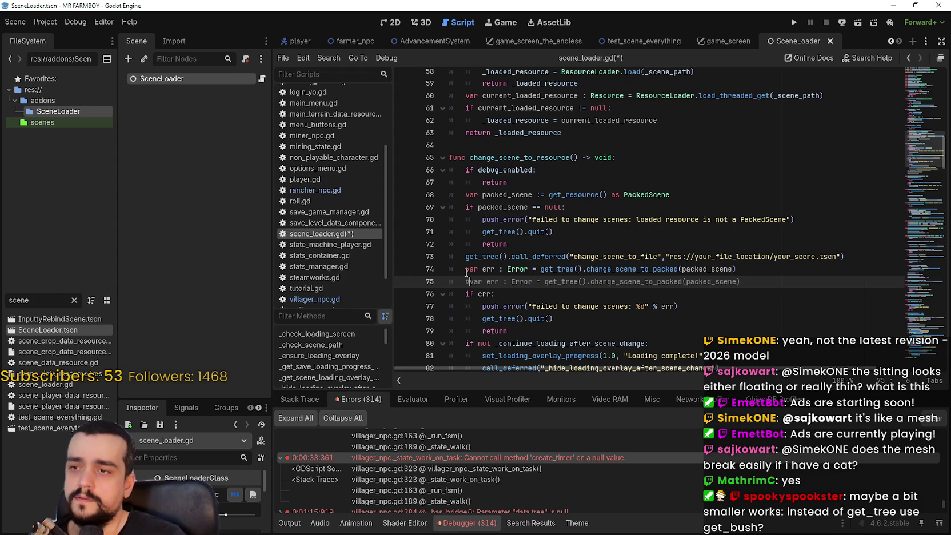
key(ctrl+k)
key(Up)
key(ctrl+k)
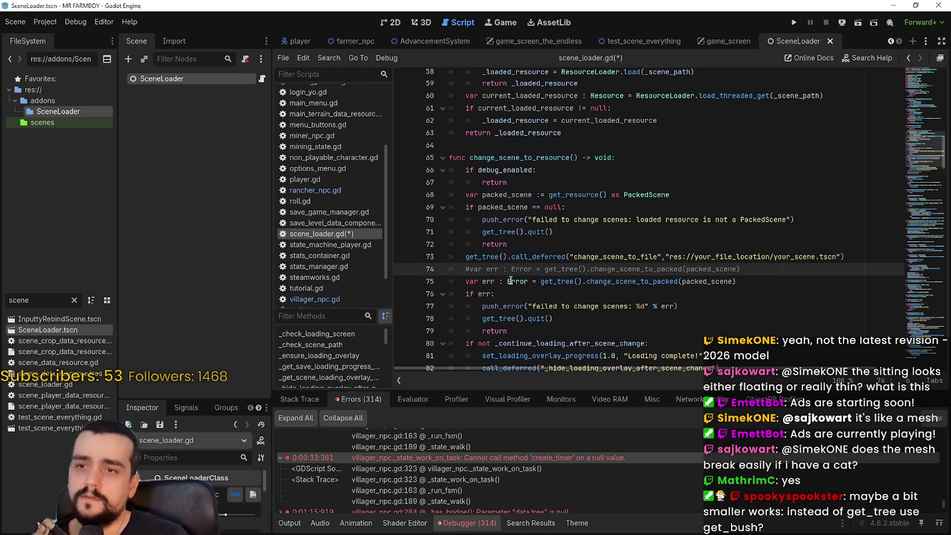
key(Down)
- Replace line 75's direct scene-change call with the call_deferred version from line 73
key(Up)
key(Up)
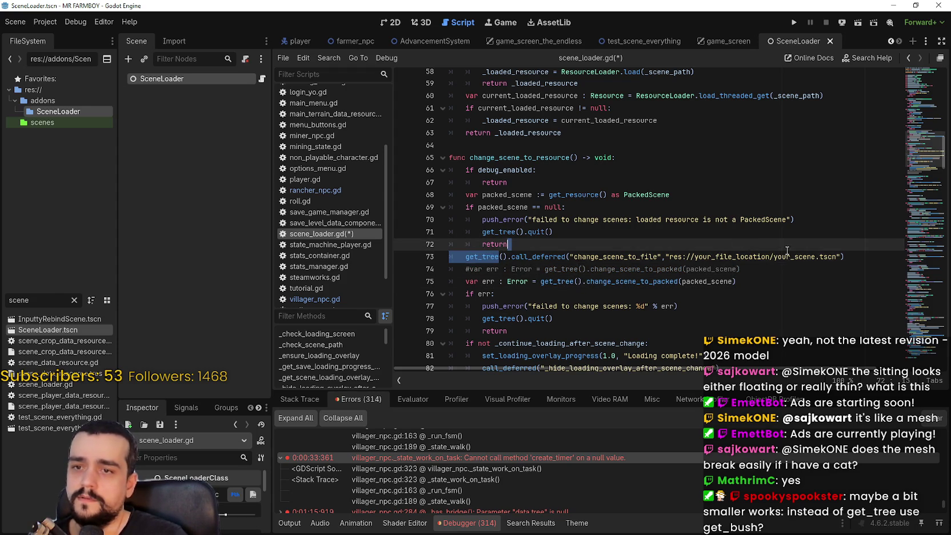
key(Home)
key(shift+End)
key(ctrl+c)
drag(540, 281, 736, 282)
key(ctrl+v)
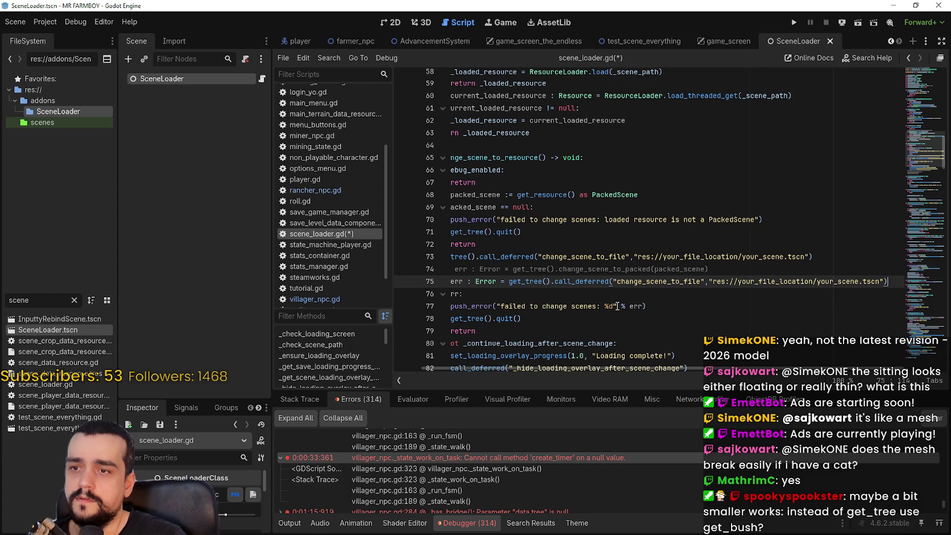
- On line 75, swap change_scene_to_file for change_scene_to_packed and the scene path for packed_scene
drag(558, 269, 586, 275)
double_click(615, 271)
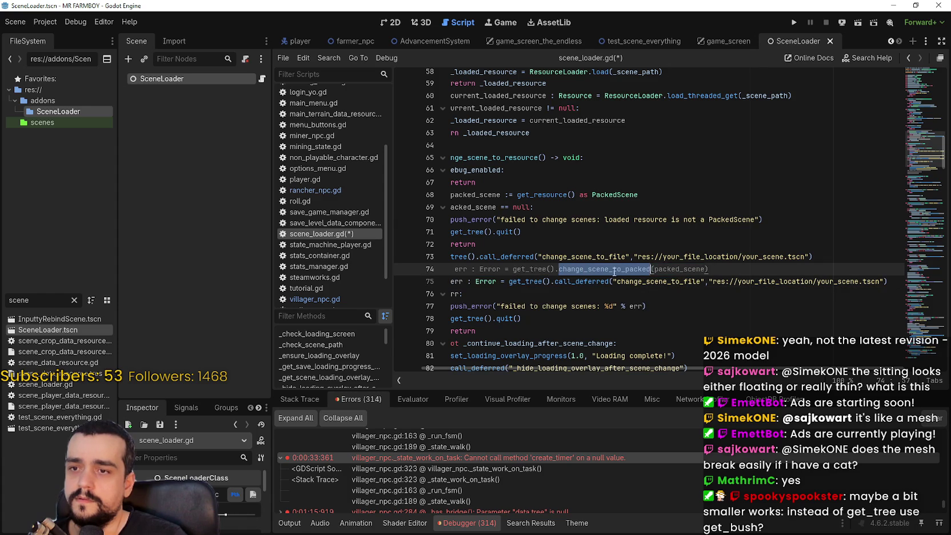
key(ctrl+c)
double_click(671, 282)
key(ctrl+v)
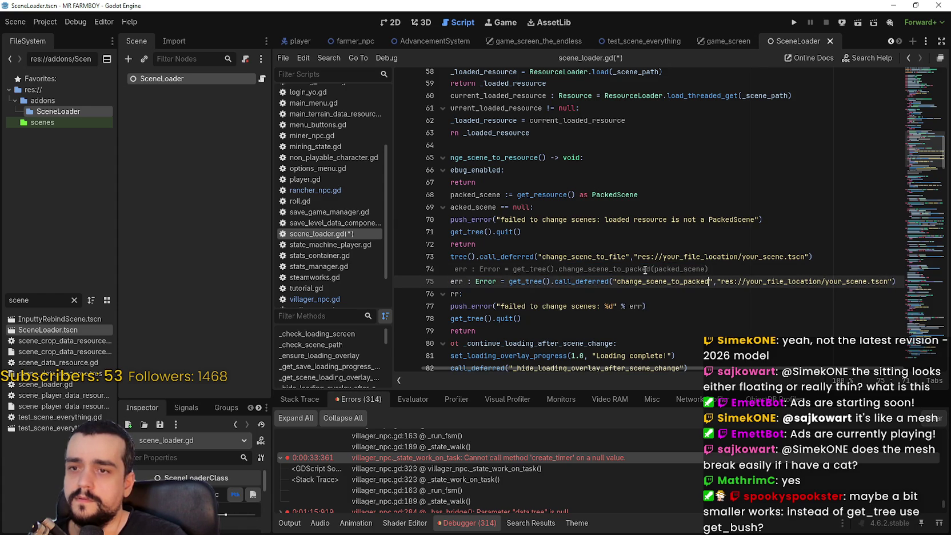
double_click(672, 268)
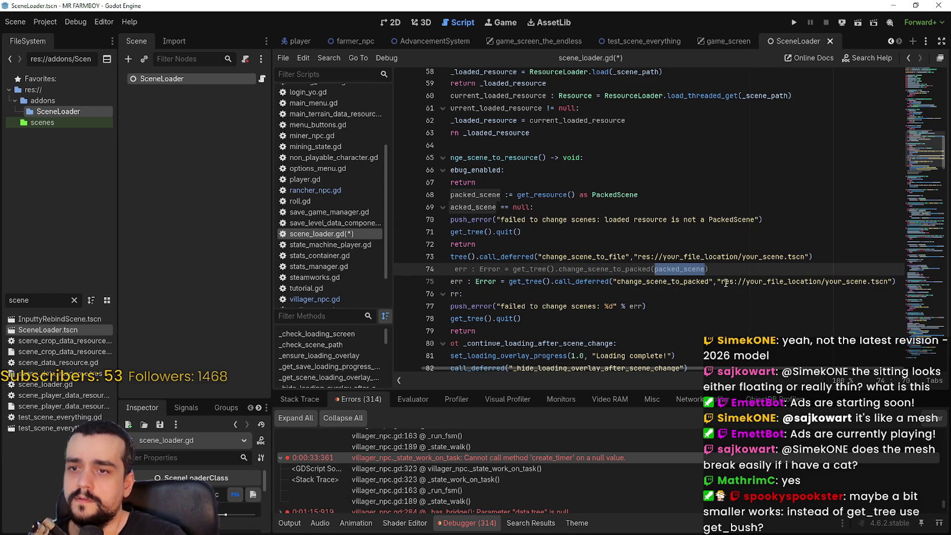
mouse_move(721, 282)
mouse_down()
mouse_move(888, 284)
mouse_move(711, 283)
mouse_up()
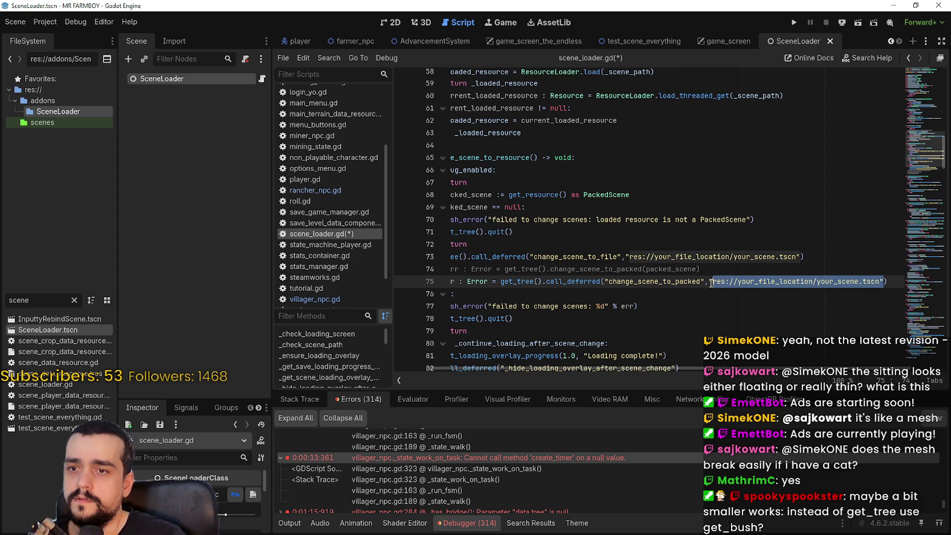
key(ctrl+v)
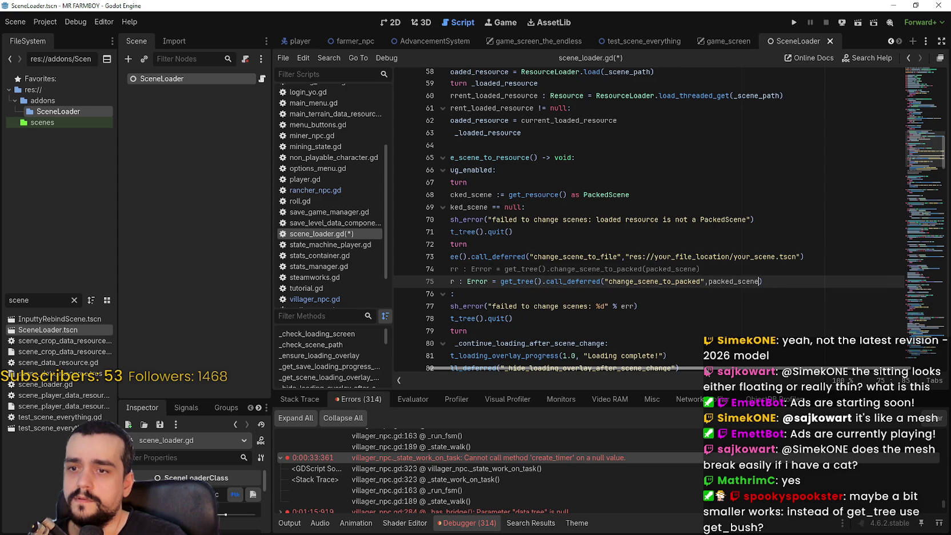
- Comment out line 73 with '#' and save scene_loader.gd
scroll(519, 347, left, 2)
click(466, 257)
text(#)
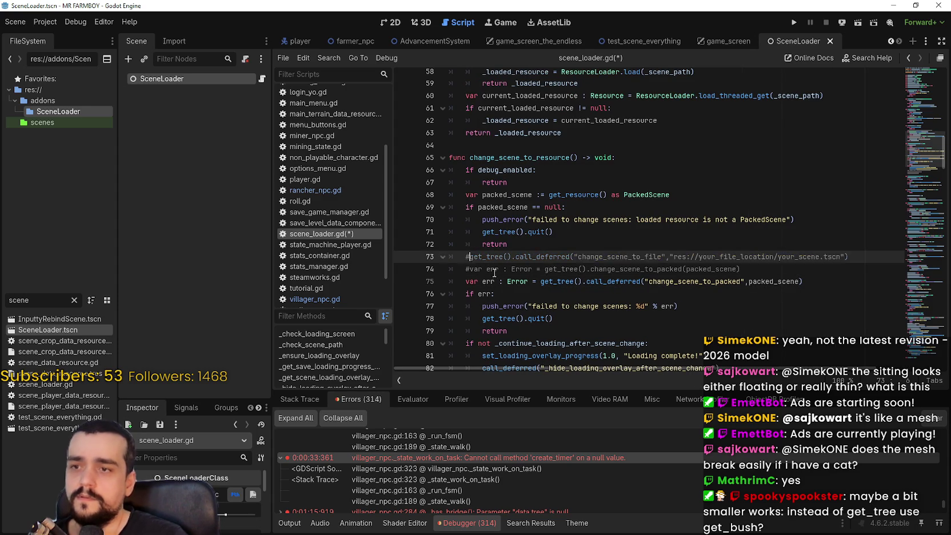
click(494, 269)
key(ctrl+s)
scroll(701, 188, down, 3)
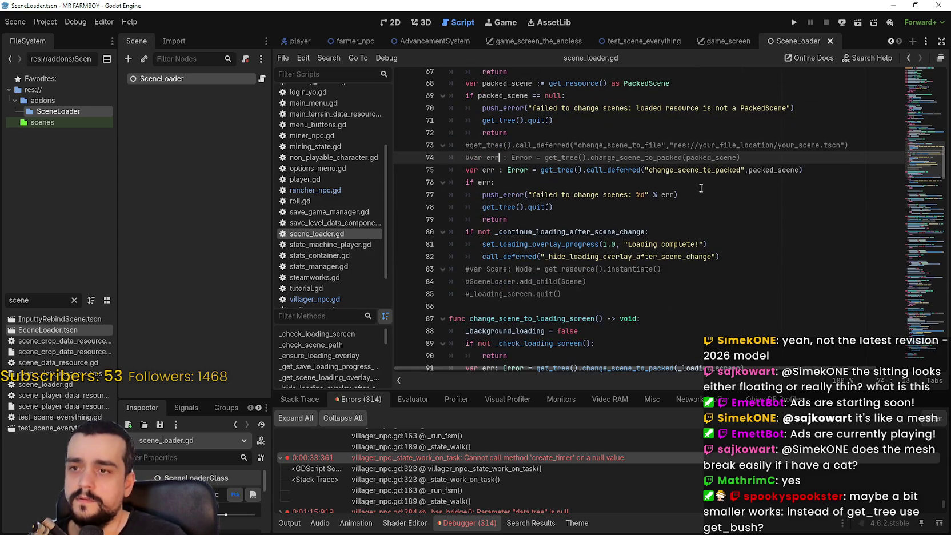
- Run the project; loading stalls at 50% with a Nil-to-int error at scene_loader.gd line 75
click(711, 197)
click(697, 182)
scroll(691, 176, up, 2)
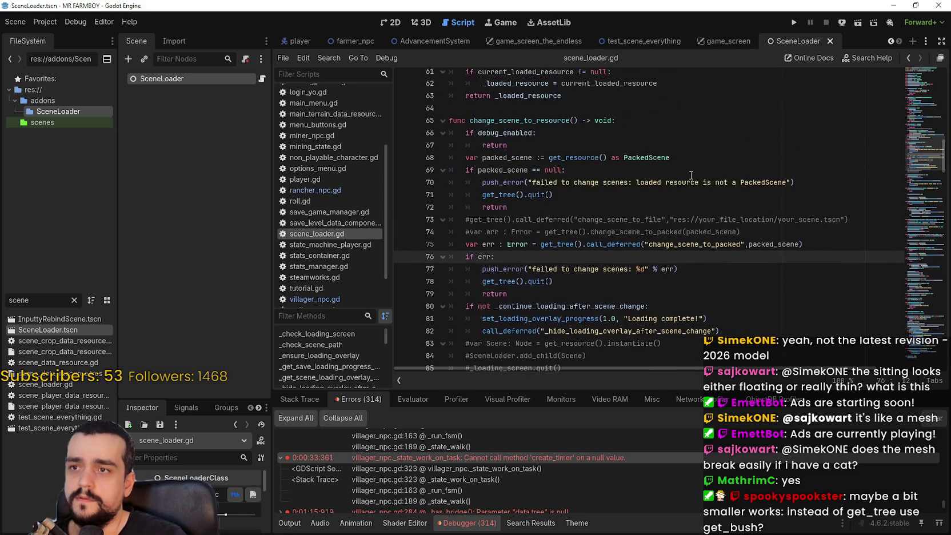
scroll(691, 175, up, 1)
scroll(691, 175, down, 2)
scroll(738, 114, up, 1)
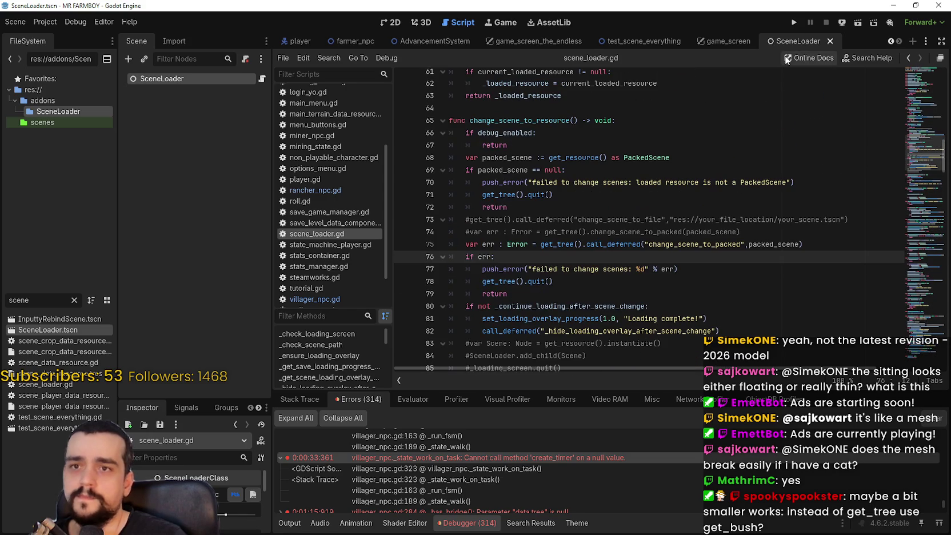
click(789, 15)
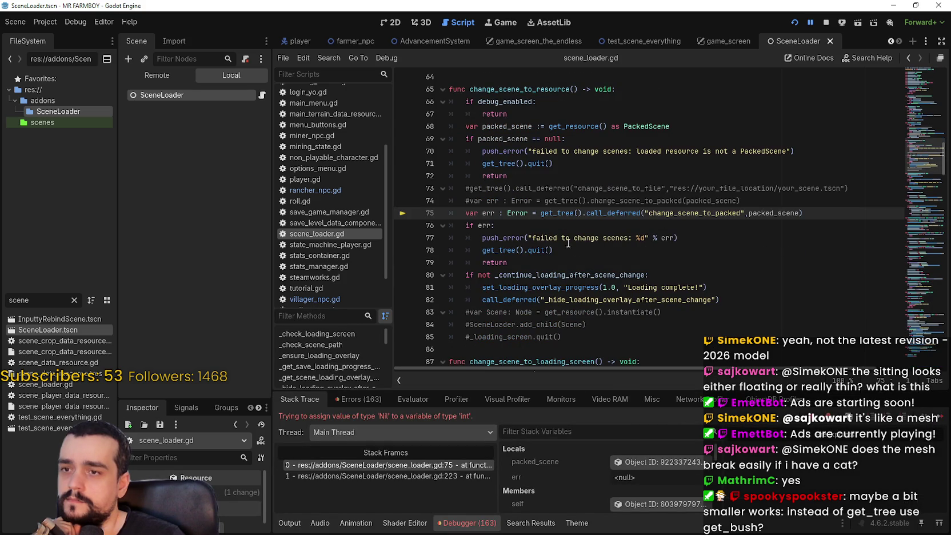
click(552, 231)
click(391, 476)
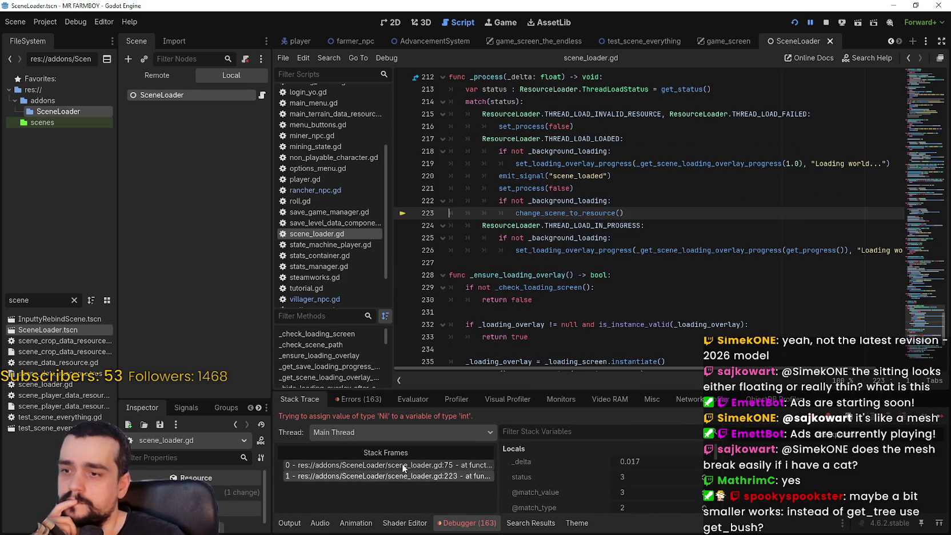
click(402, 465)
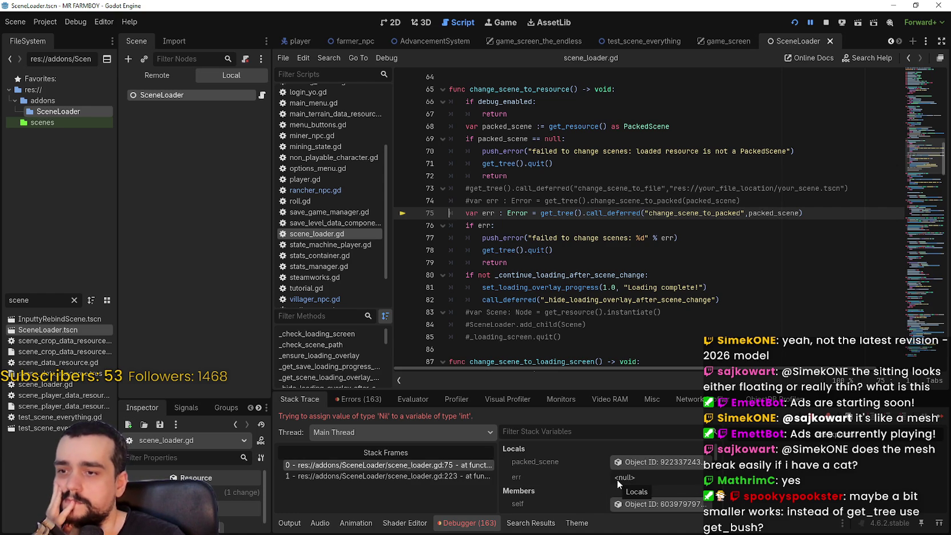
double_click(773, 212)
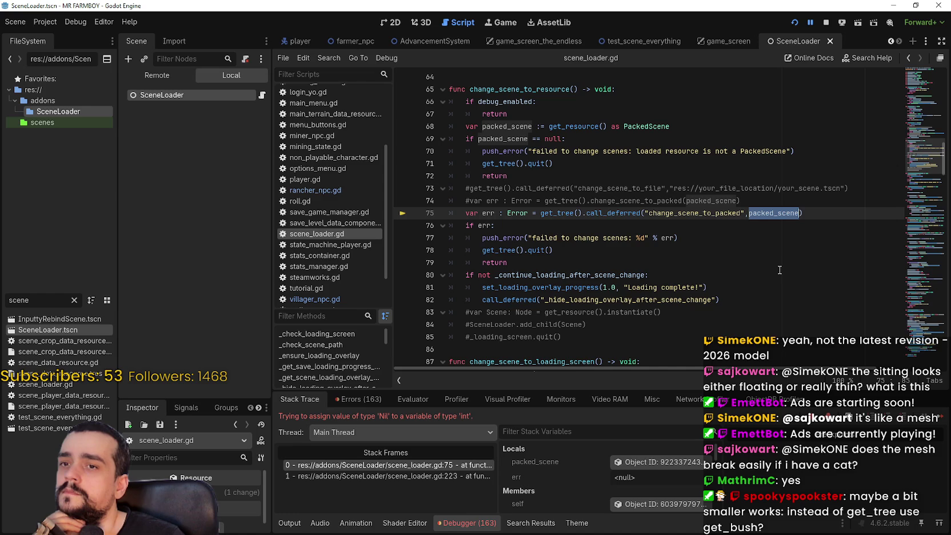
mouse_move(769, 212)
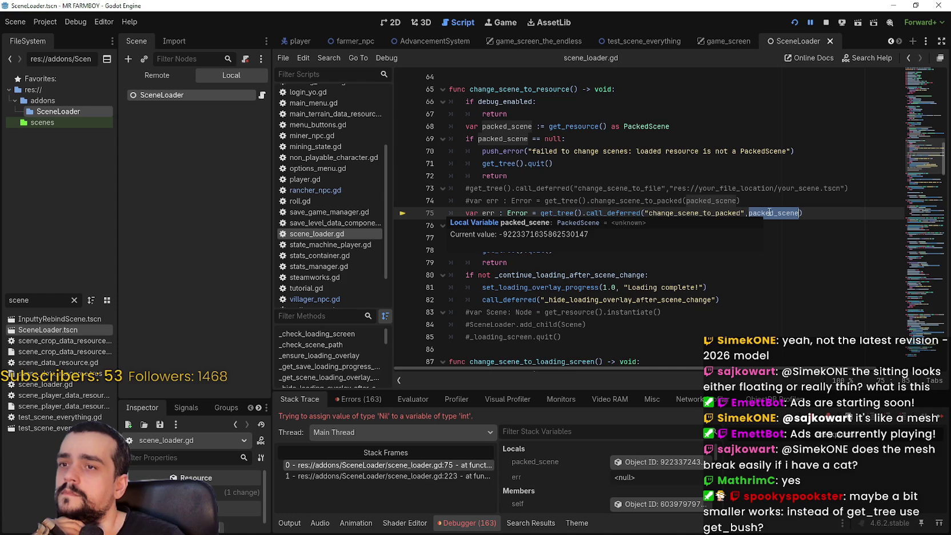
click(598, 250)
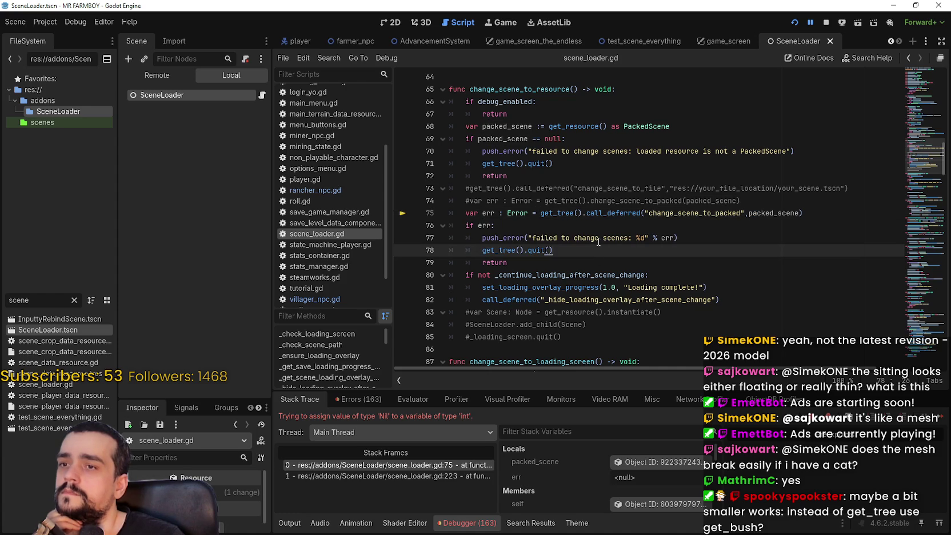
mouse_move(598, 215)
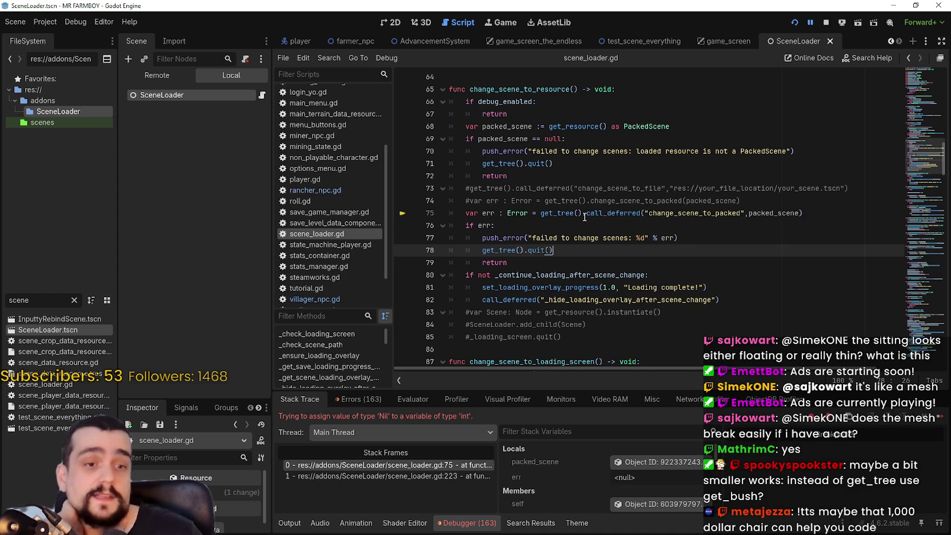
click(553, 213)
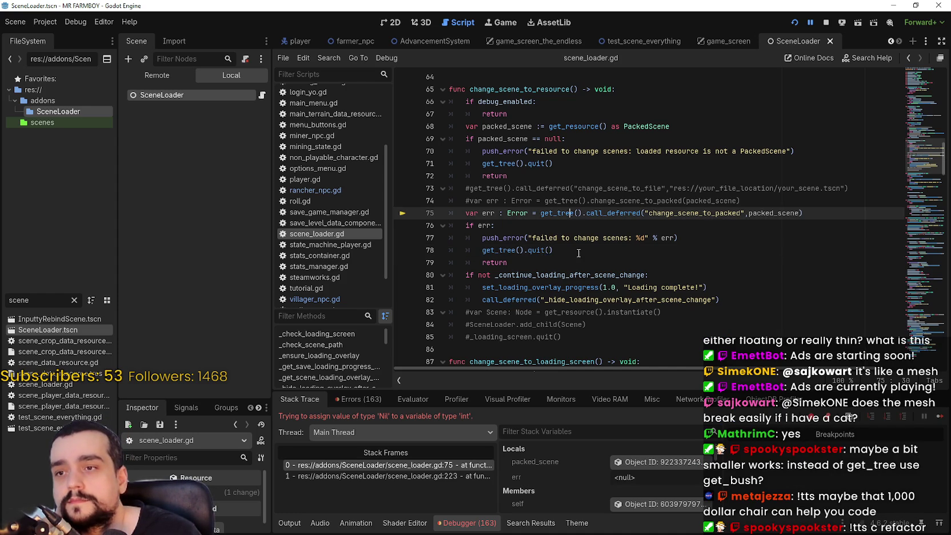
click(574, 238)
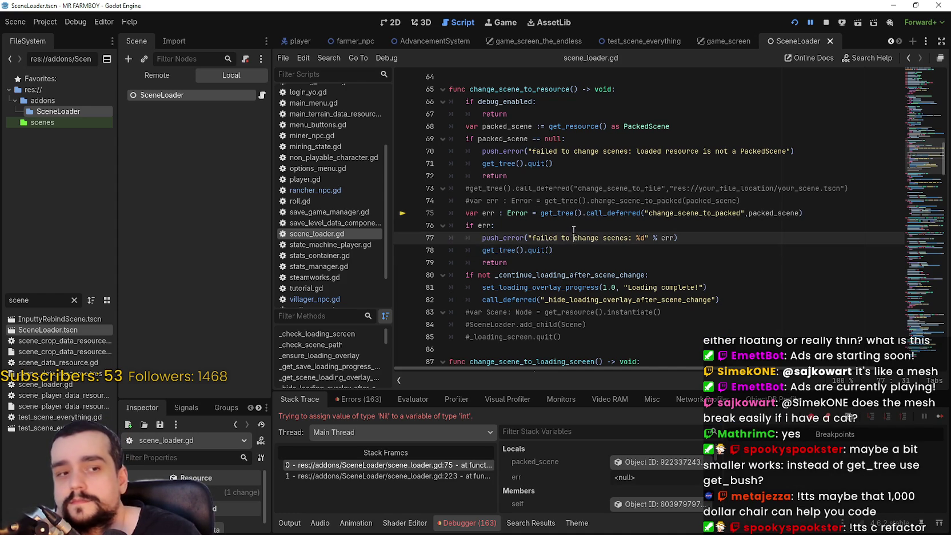
click(820, 213)
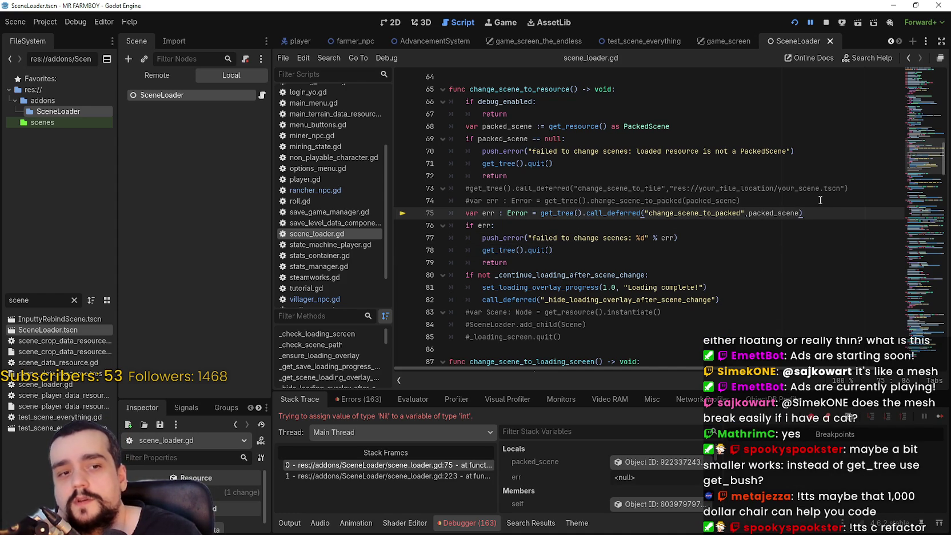